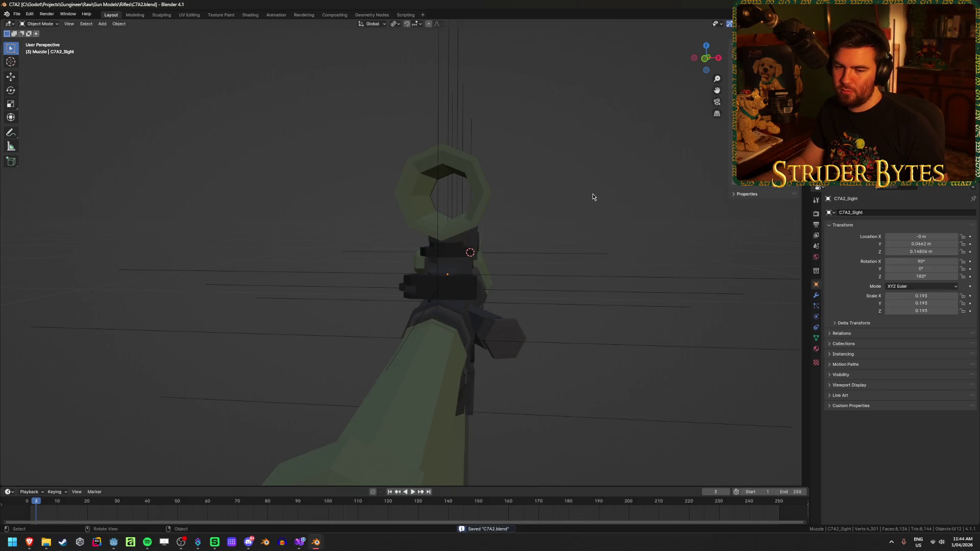
- Zoom out to show the whole C7A2 rifle and select the C7A2_Sight scope on top
left_click_drag(592, 197, 529, 200)
scroll(528, 200, "down", 1)
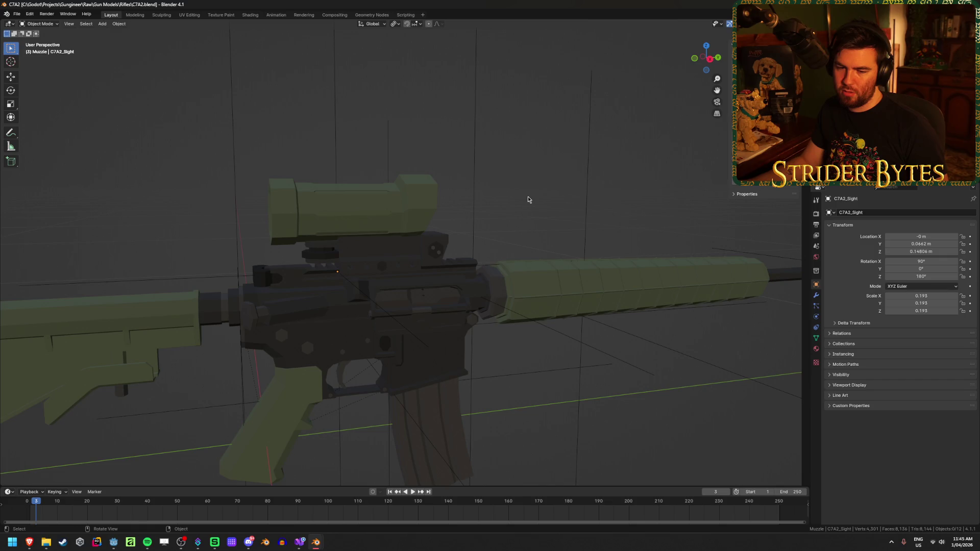
scroll(527, 199, "down", 1)
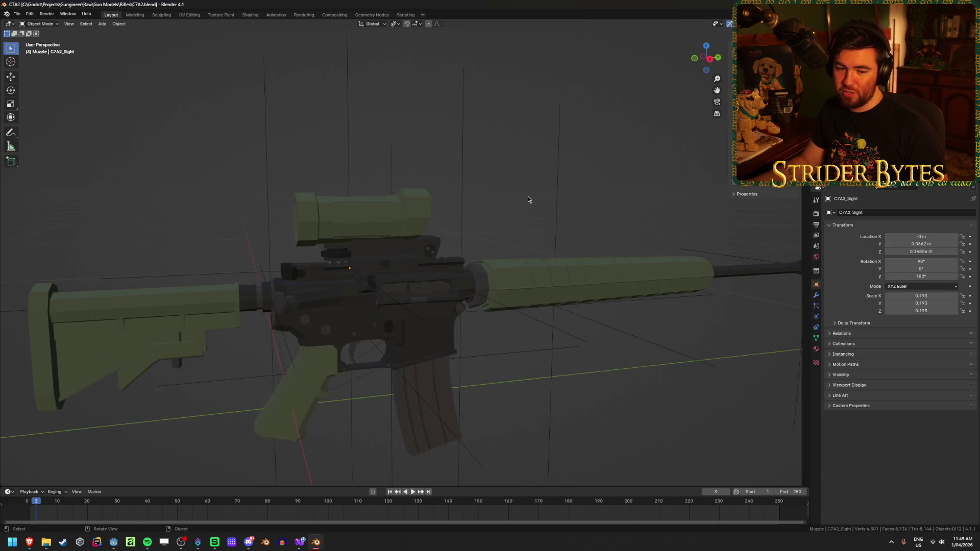
left_click(394, 211)
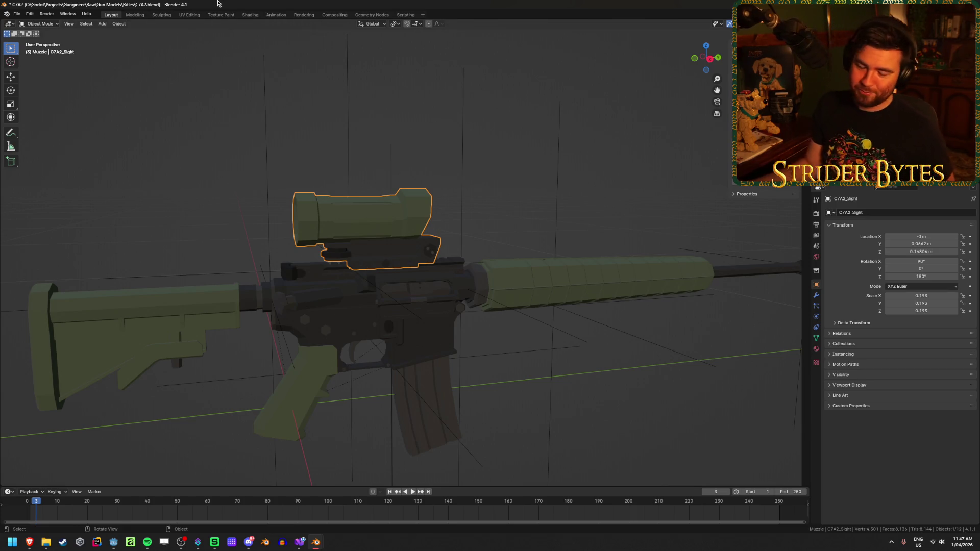
- Reselect the sight, orbit around the rifle and save the blend file
left_click(775, 76)
key("ctrl+z")
left_click_drag(283, 212, 332, 212)
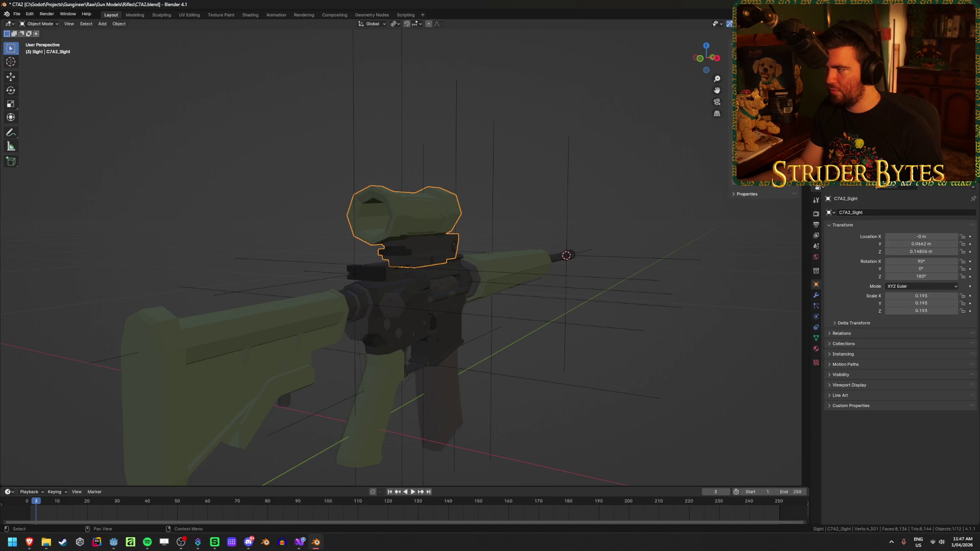
key("alt+a")
key("ctrl+z")
mouse_move(696, 167)
left_mouse_down()
mouse_move(642, 184)
mouse_move(609, 166)
left_mouse_up()
key("ctrl+s")
- Apply scale to all objects so their scale reads 1.000
key("shift+a")
key("Escape")
key("ctrl+a")
left_click(560, 139)
key("a")
key("ctrl+a")
left_click(561, 140)
- Apply the C7A2_Sight's rotation so it reads 0° and save the blend file
key("alt+a")
key("ctrl+z")
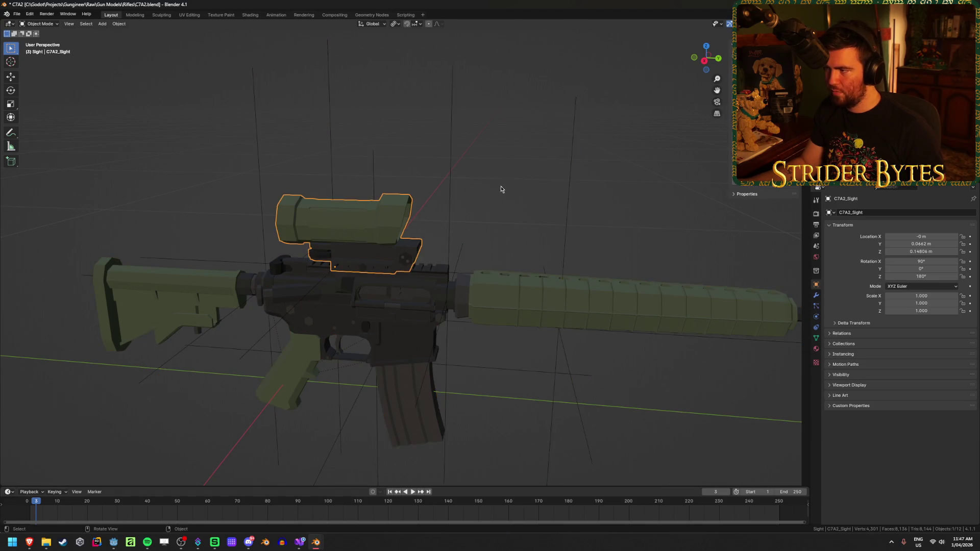
key("ctrl+a")
left_click(533, 162)
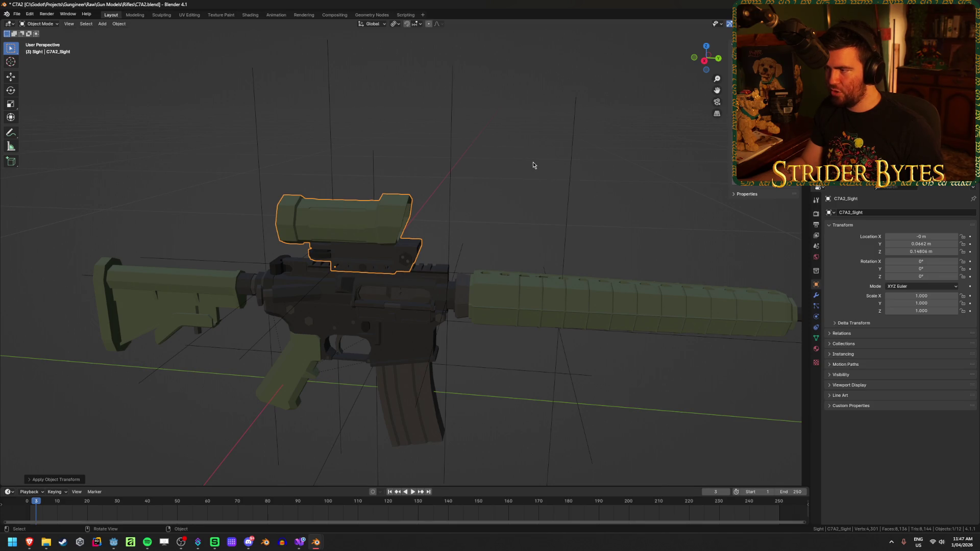
key("alt+a")
key("ctrl+s")
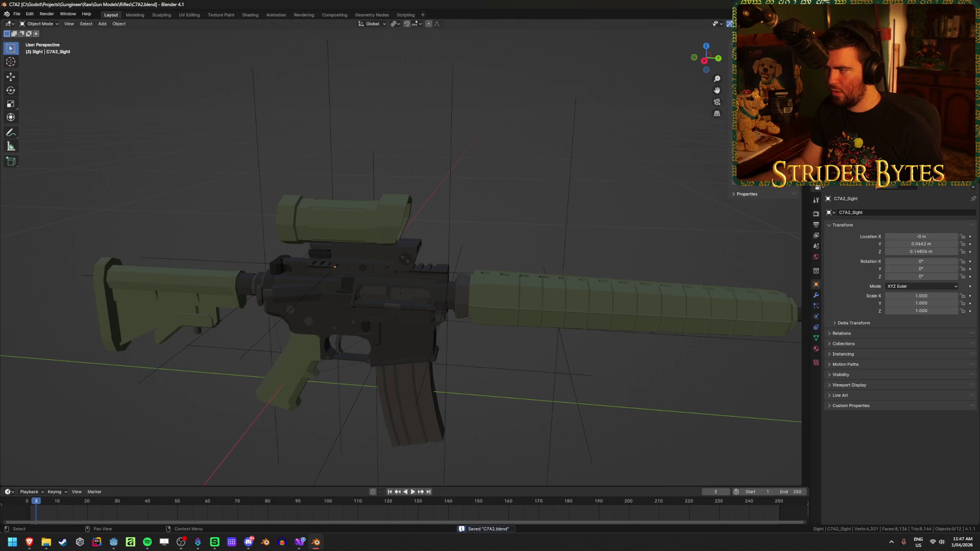
- Open the glTF 2.0 export window with nothing selected
key("ctrl+z")
key("alt+a")
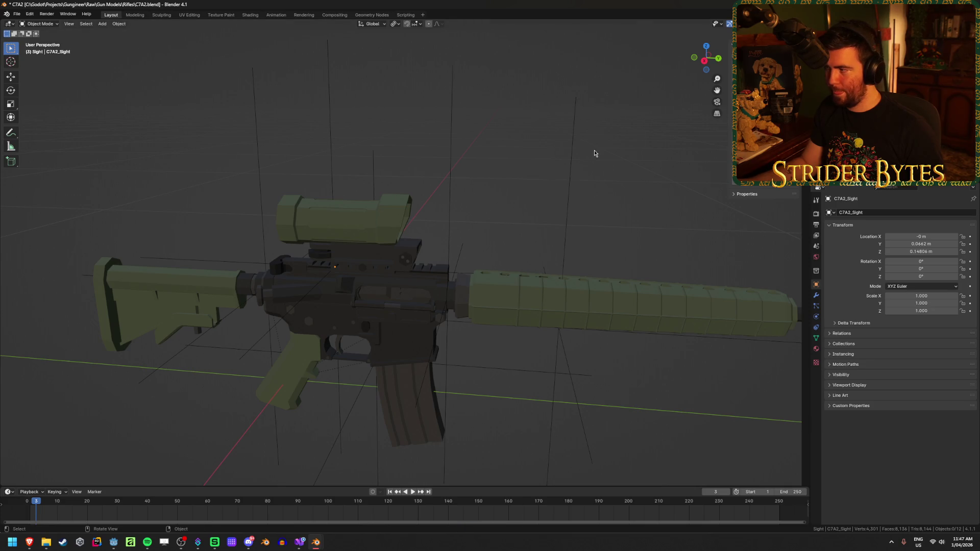
key("ctrl+shift+e")
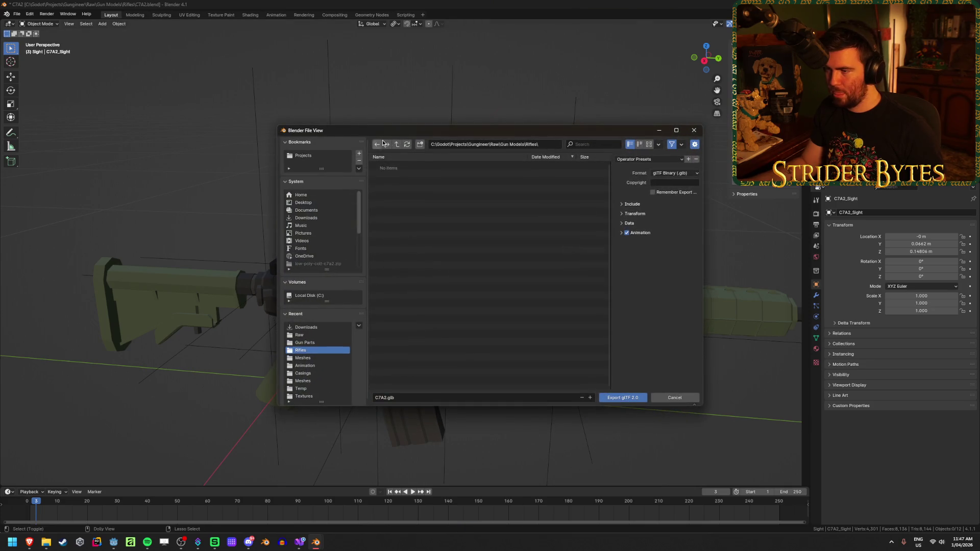
- Target the Gungineer\Meshes\Gun Parts folder and name the export Sight_C7A2.glb
left_click(396, 144)
left_click(397, 145)
left_click(397, 144)
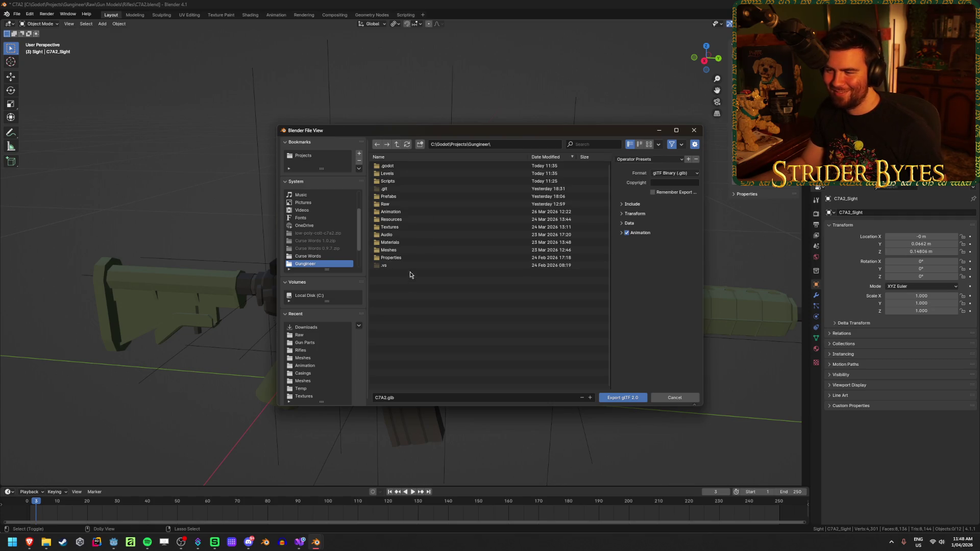
key("alt+Tab")
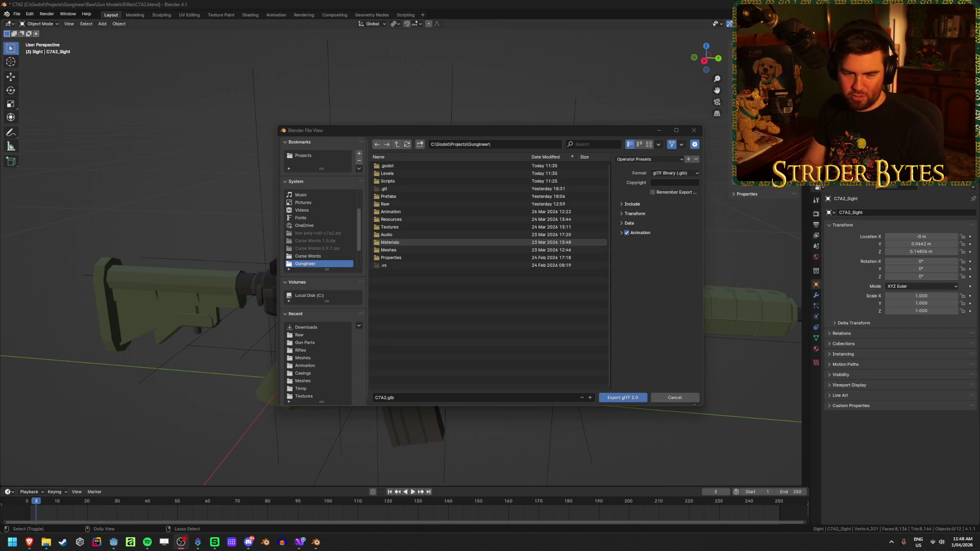
left_click(447, 298)
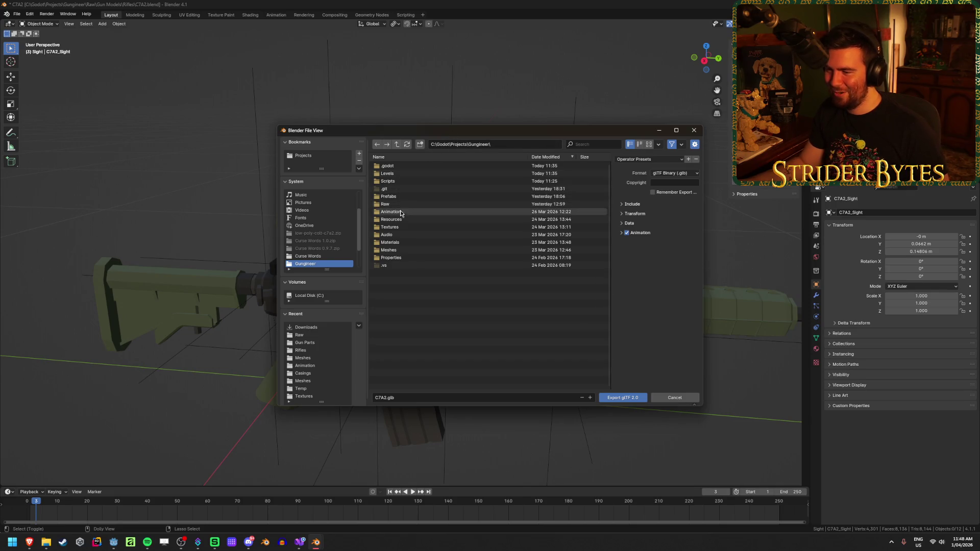
left_click(400, 251)
double_click(400, 251)
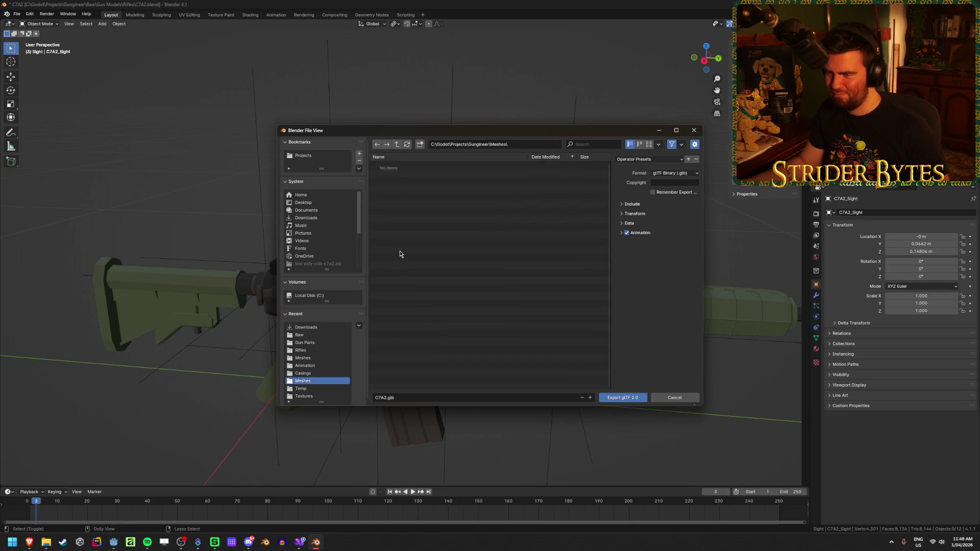
double_click(389, 165)
left_click(390, 398)
left_click(386, 397)
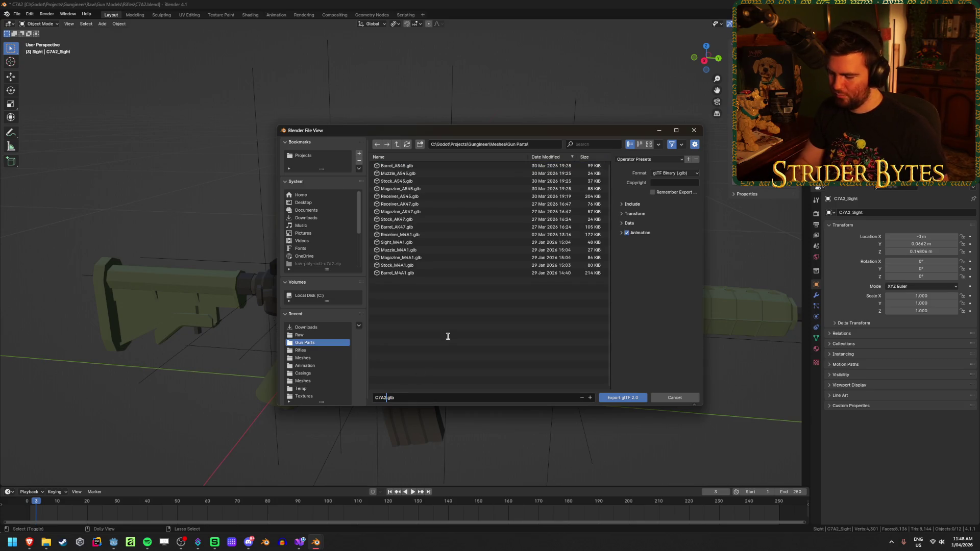
type("Sight_")
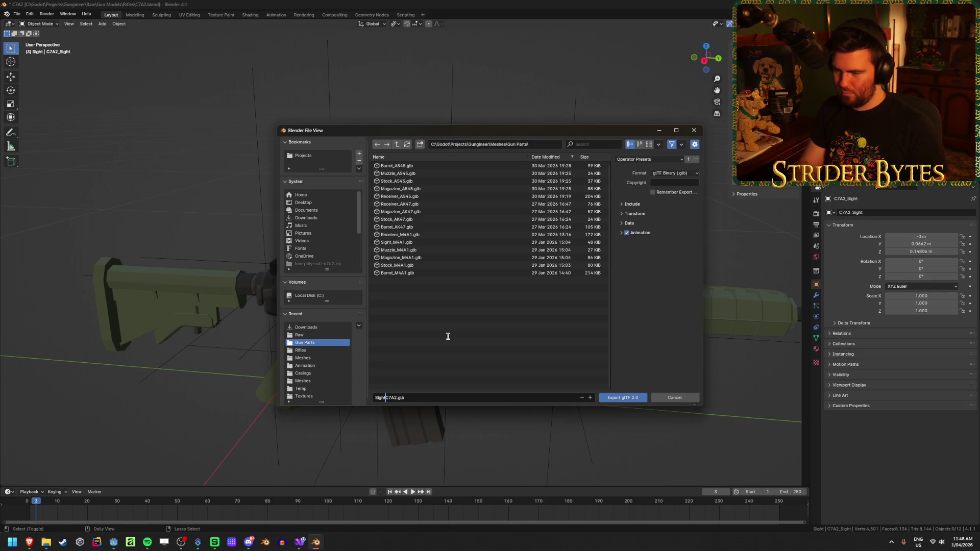
- Disable animation, limit to renderable objects, export the glTF and save C7A2.blend
left_click(627, 232)
left_click(632, 203)
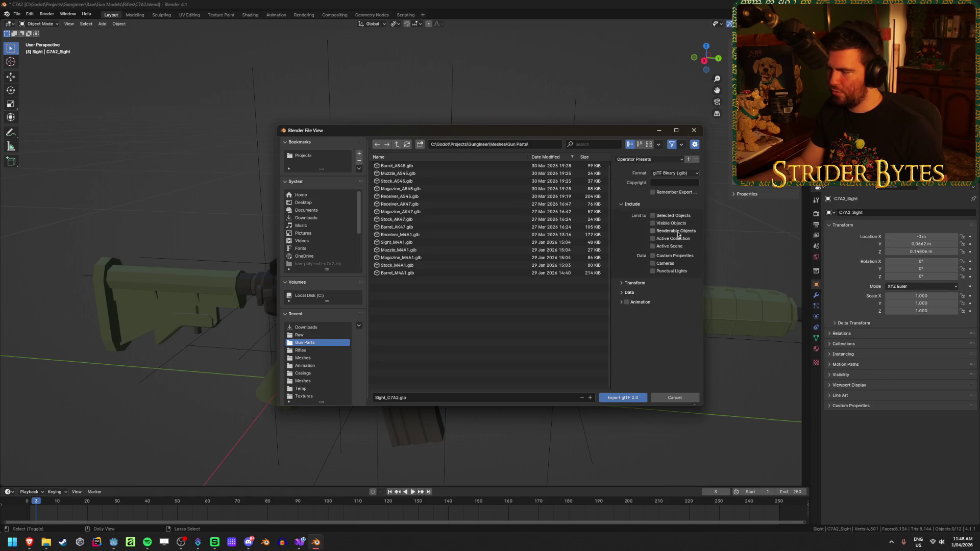
left_click(629, 292)
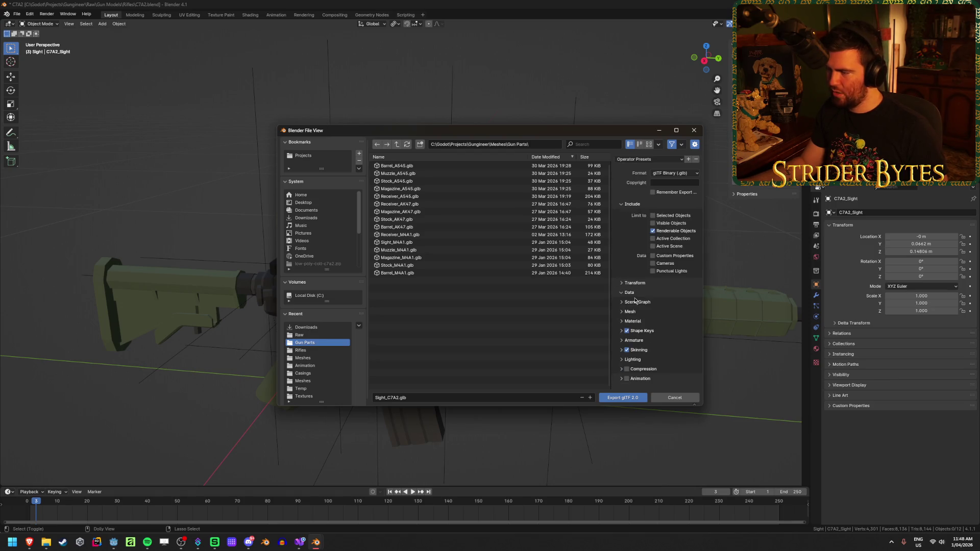
left_click(635, 313)
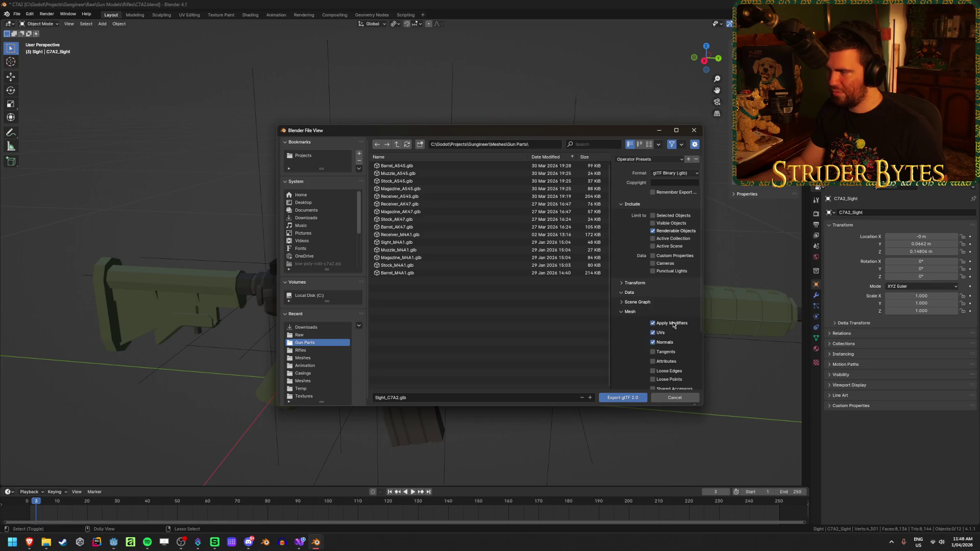
left_click(618, 398)
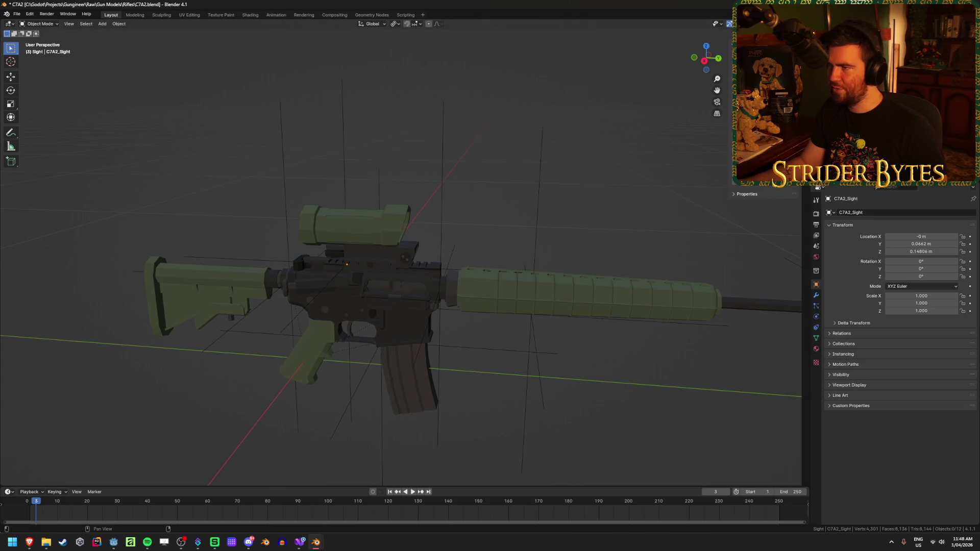
key("ctrl+s")
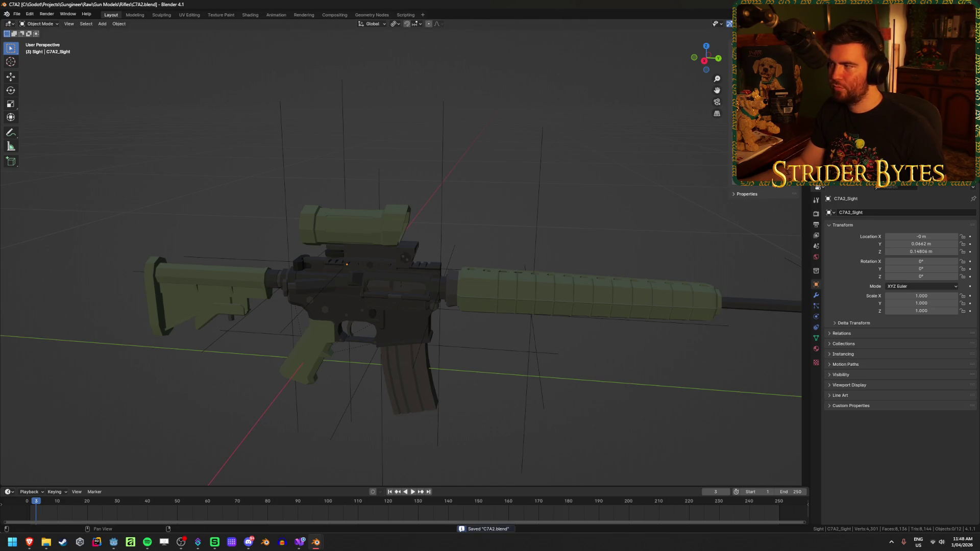
- Switch from Blender to the Godot editor and fly the camera down the Workshop firing range
left_click(921, 4)
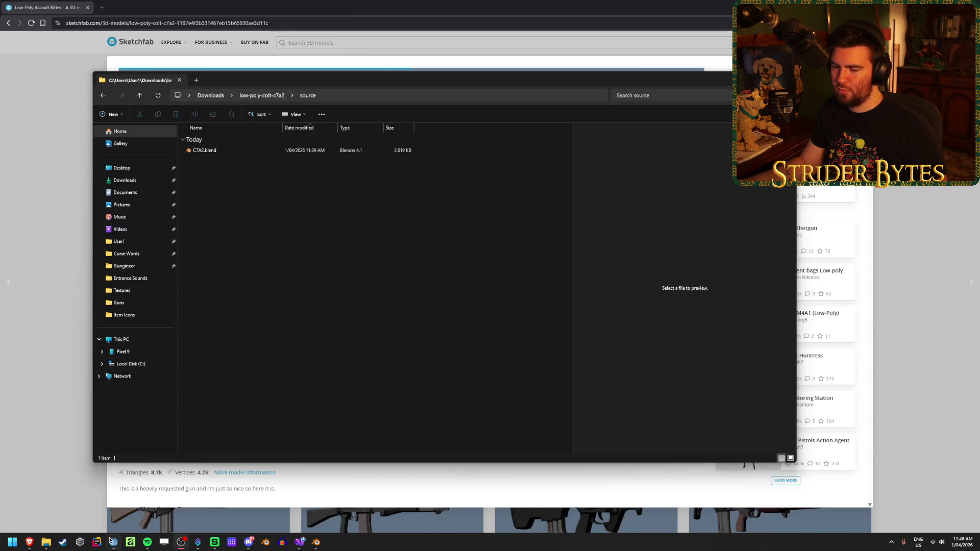
left_click(112, 541)
mouse_move(446, 351)
left_mouse_down()
mouse_move(283, 349)
mouse_move(525, 280)
left_mouse_up()
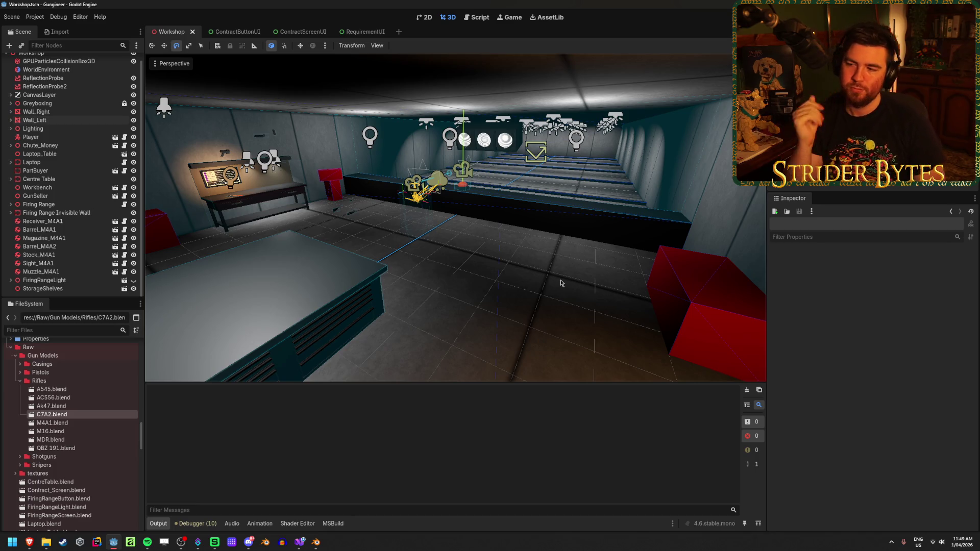
- Save the Workshop scene and fly the camera toward the workbench
key("ctrl+s")
mouse_move(559, 280)
left_mouse_down()
mouse_move(418, 278)
mouse_move(561, 282)
left_mouse_up()
key("ctrl+s")
left_click_drag(452, 340, 452, 339)
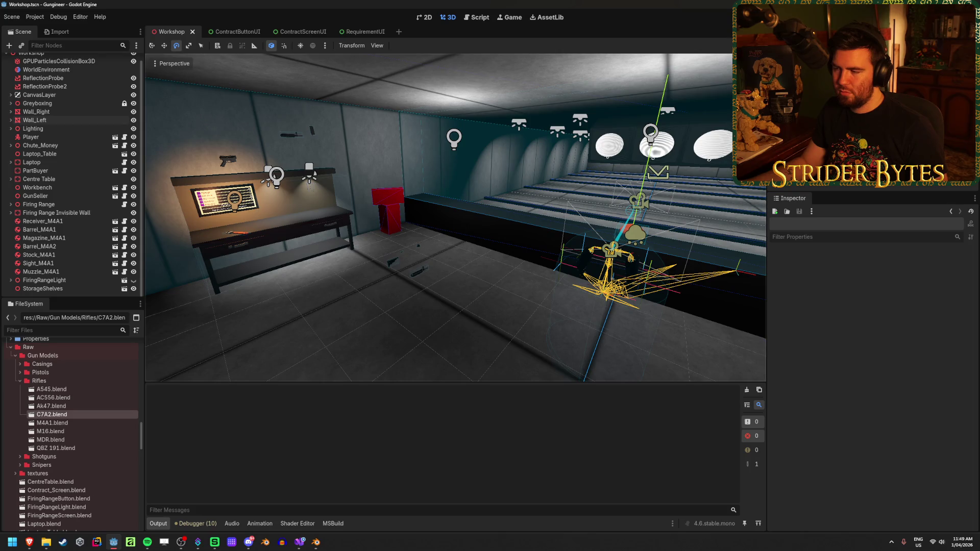
- Duplicate Sight_M4A1.tscn in Prefabs/Gun Parts as Sight_C7A2.tscn and open the copy
scroll(82, 369, "down", 10)
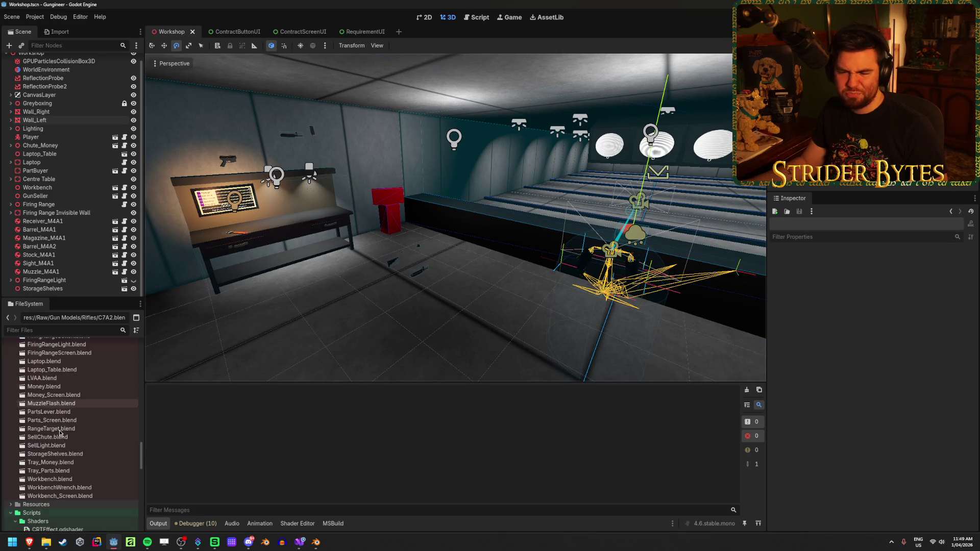
scroll(72, 383, "down", 5)
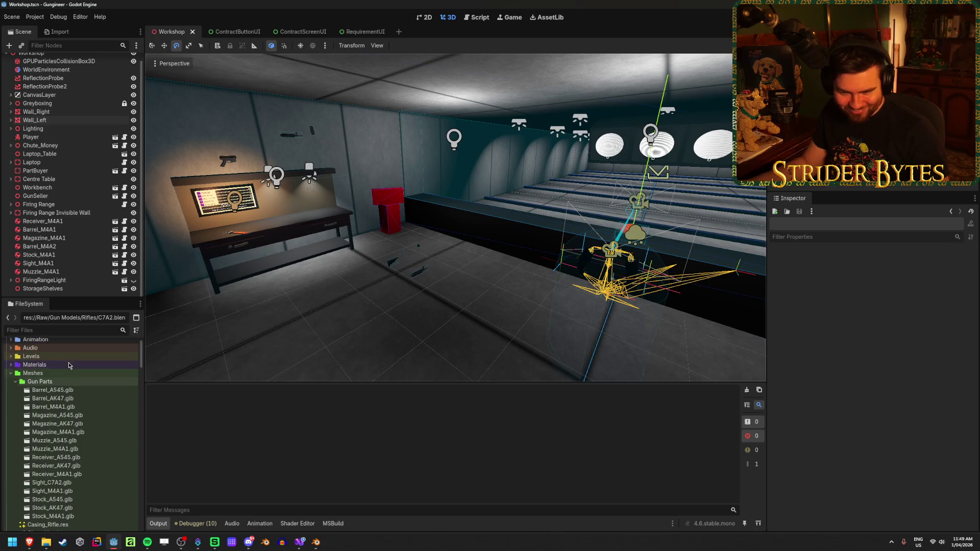
scroll(64, 396, "down", 3)
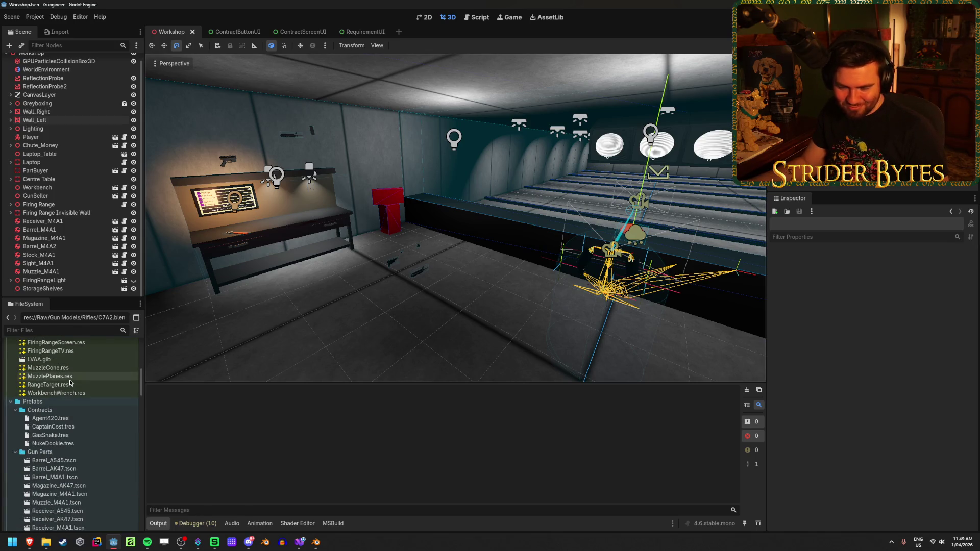
scroll(56, 428, "down", 5)
left_click(56, 444)
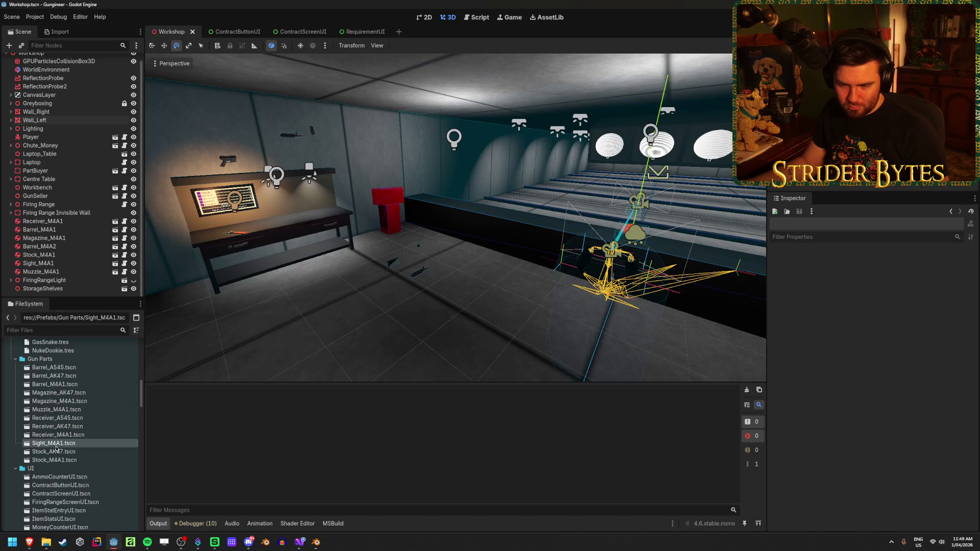
key("ctrl+d")
key("Right")
key("BackSpace")
key("BackSpace")
key("BackSpace")
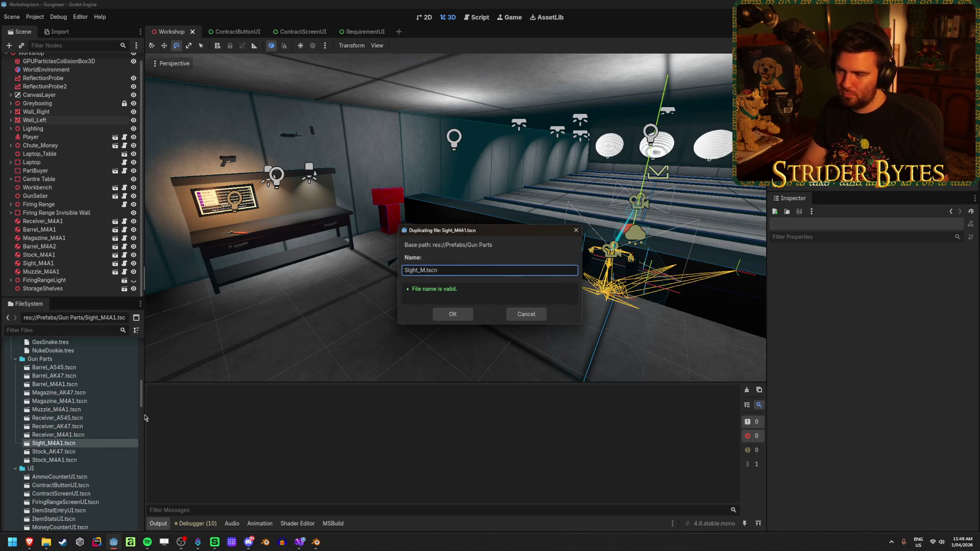
type("A2")
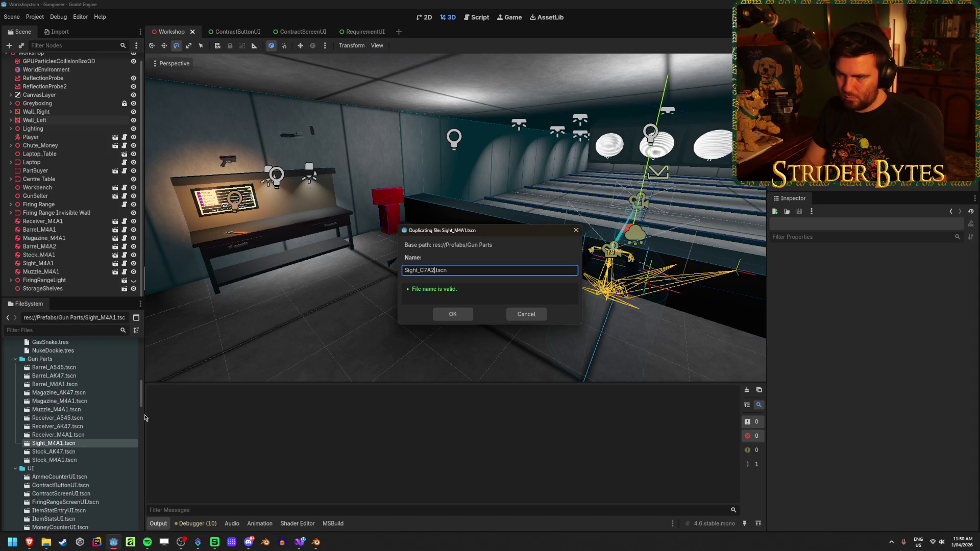
key("Return")
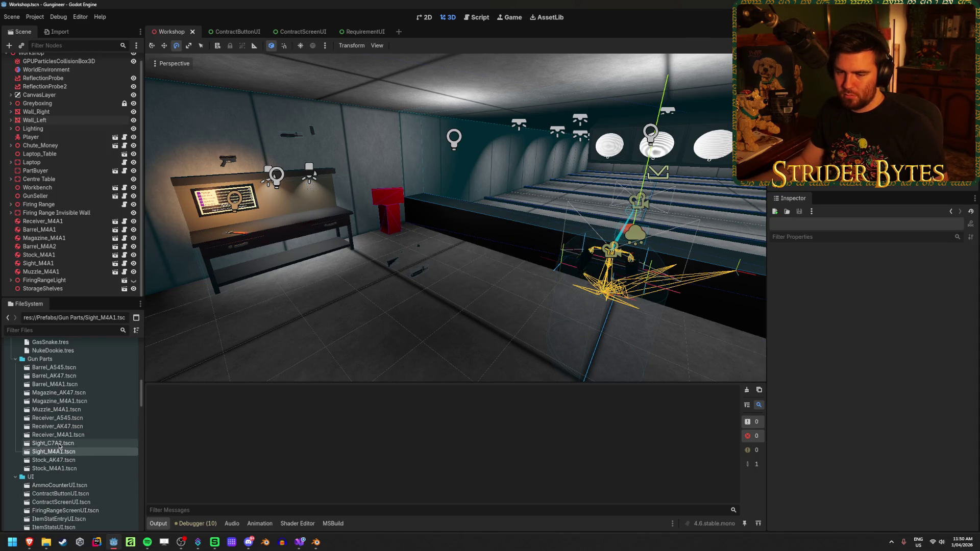
double_click(56, 443)
- Delete the old Sight_M4A1 mesh node from the scene
left_click(54, 78)
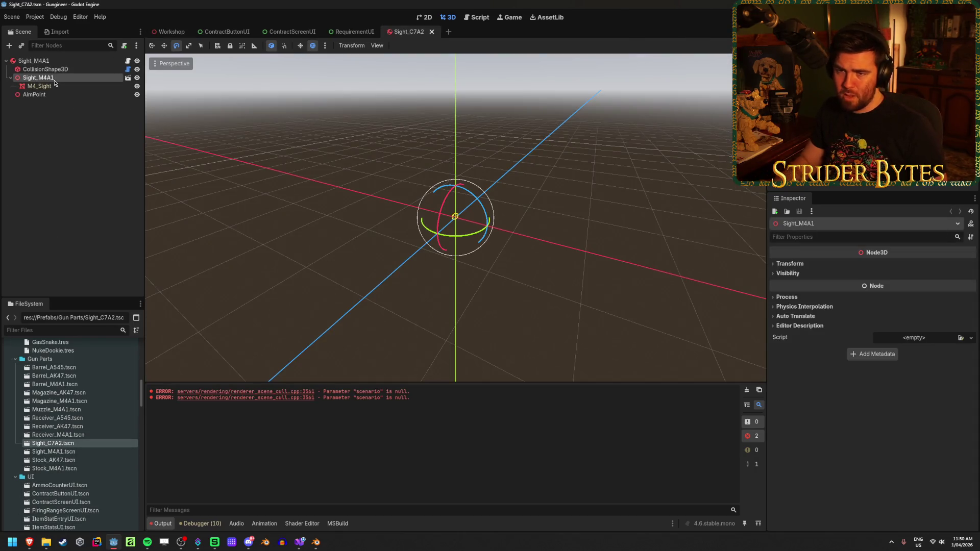
key("Delete")
key("Return")
key("Return")
scroll(521, 265, "up", 5)
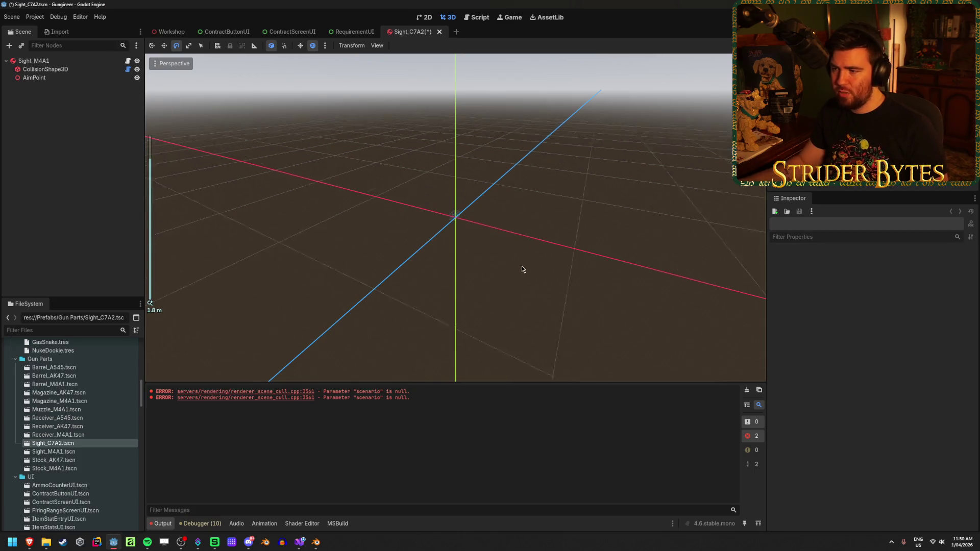
mouse_move(516, 269)
left_mouse_down()
mouse_move(554, 242)
mouse_move(517, 249)
left_mouse_up()
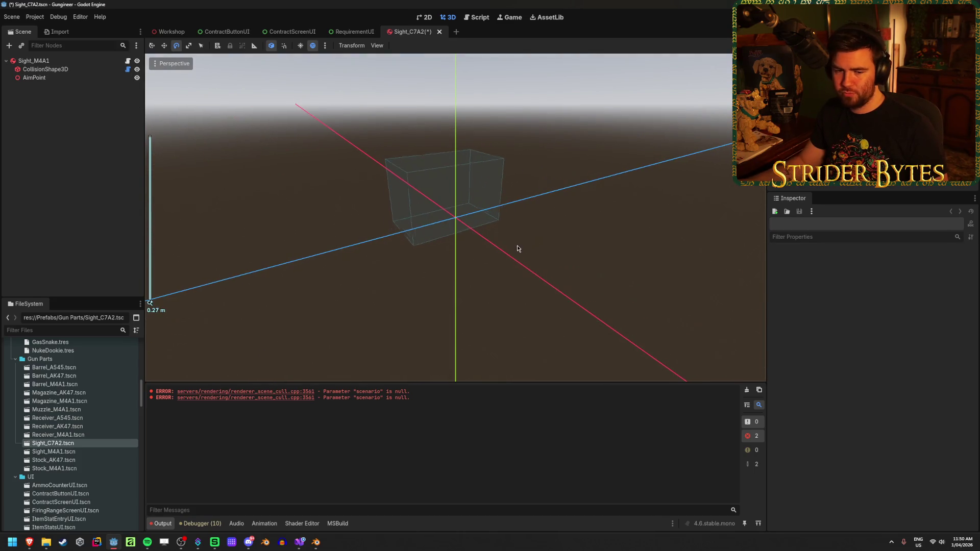
- Add the Sight_C7A2.glb model under the root node and move it toward the origin
scroll(513, 250, "down", 1)
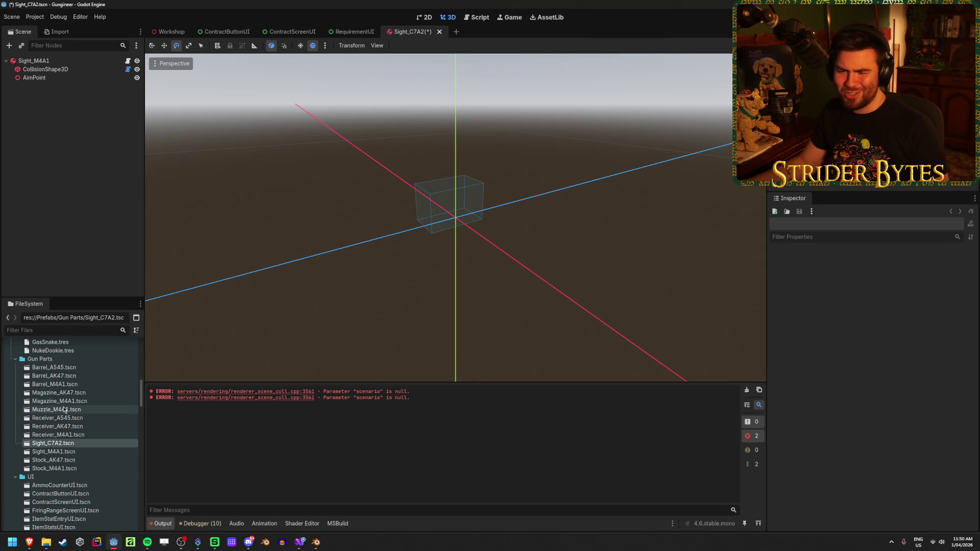
scroll(63, 409, "down", 10)
scroll(102, 369, "down", 8)
scroll(88, 364, "up", 1)
scroll(88, 363, "down", 2)
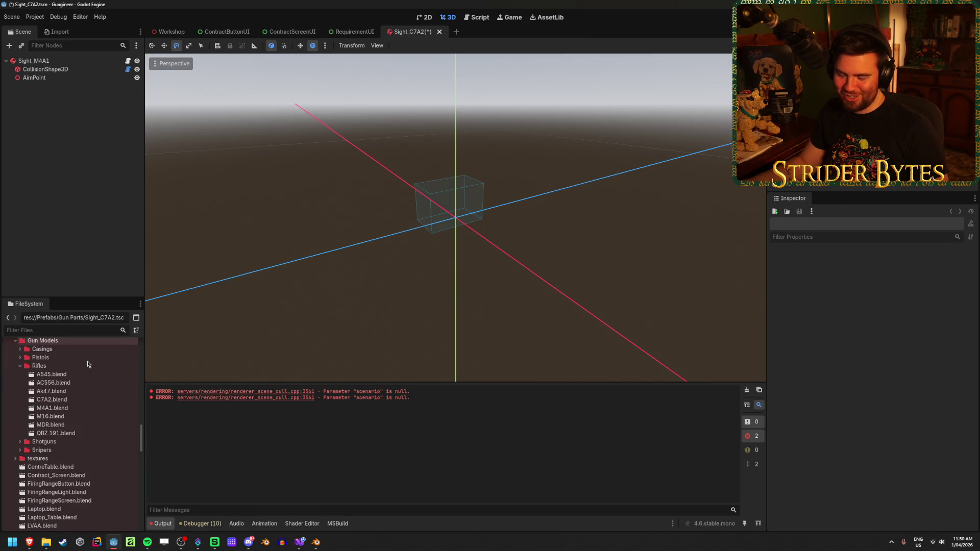
scroll(87, 359, "up", 10)
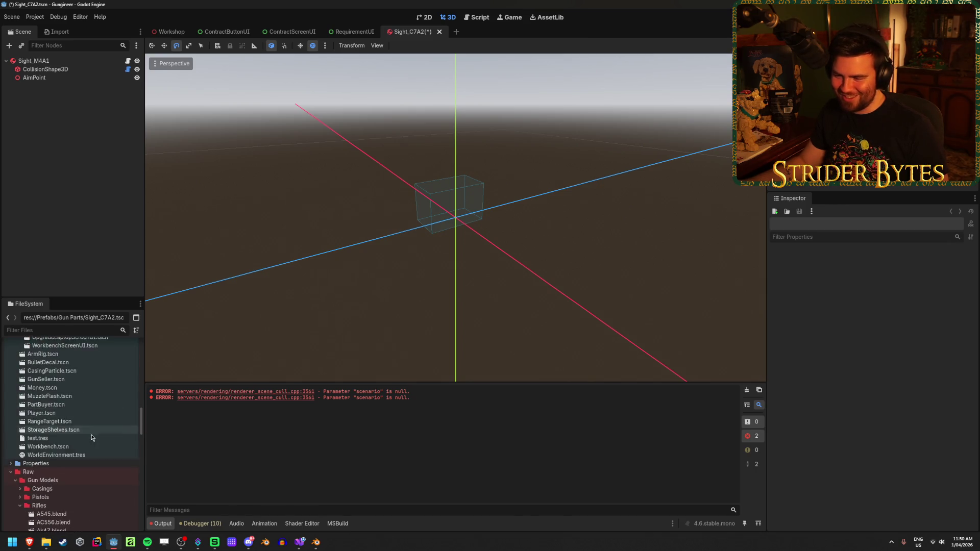
scroll(73, 467, "up", 10)
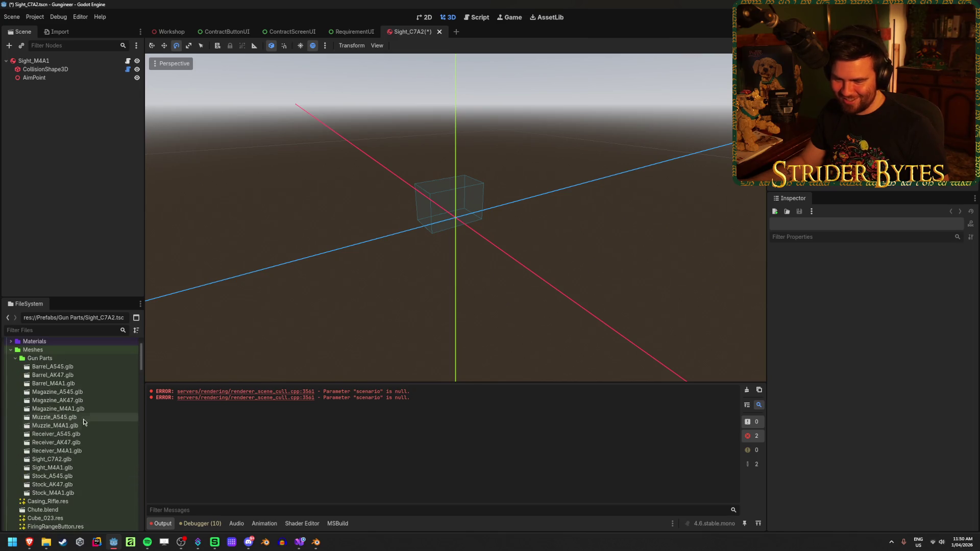
left_click(65, 461)
left_click_drag(54, 462, 57, 61)
left_click_drag(405, 230, 365, 213)
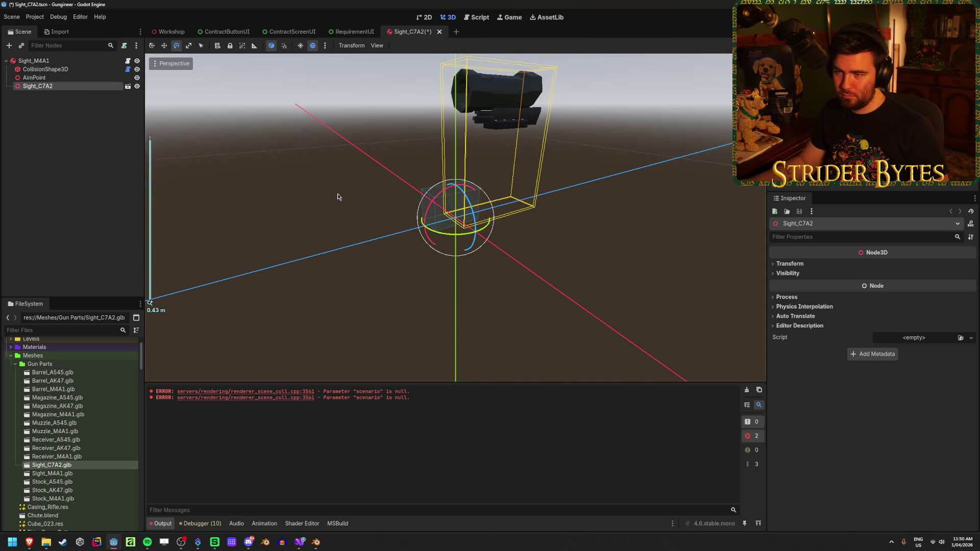
- Enable Editable Children on the Sight_C7A2 model node
left_click(791, 264)
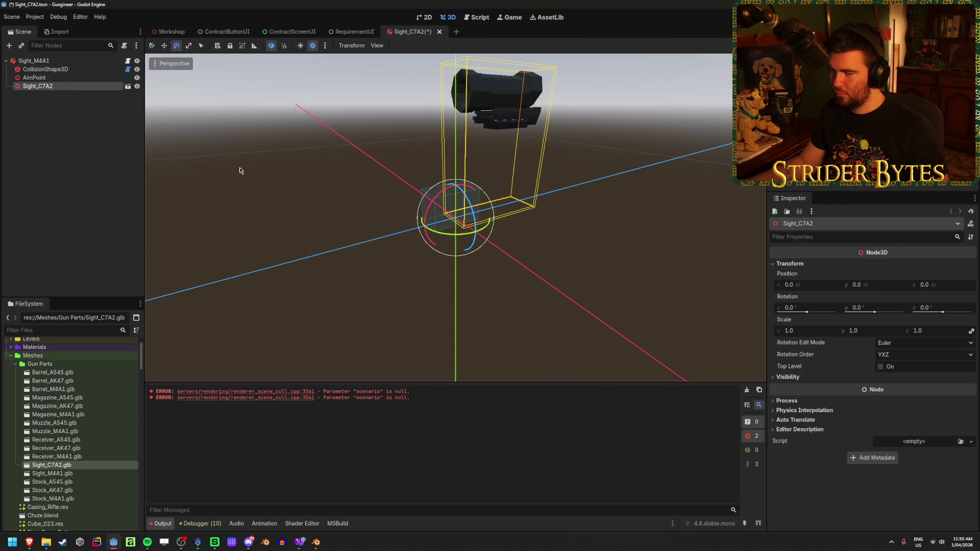
right_click(97, 86)
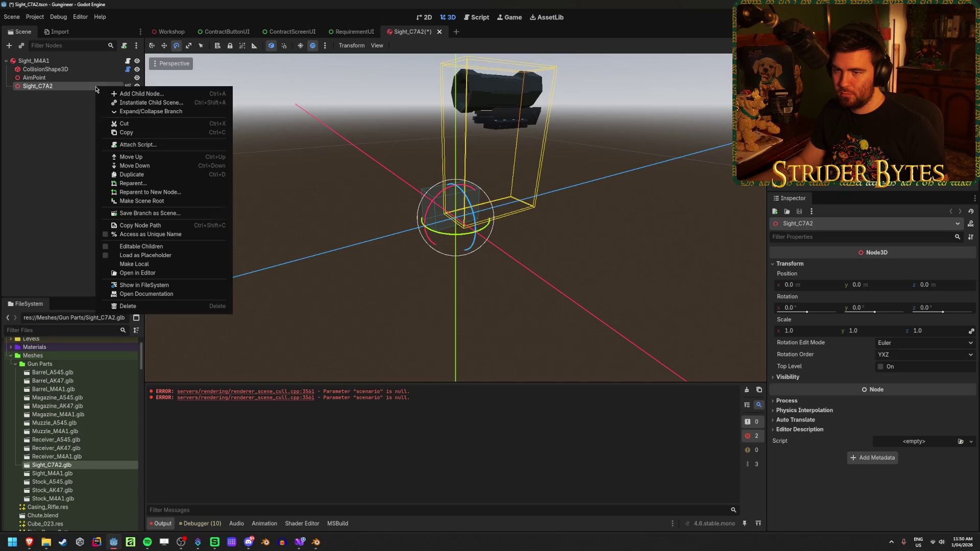
left_click(137, 247)
- Set the C7A2_Sight mesh position to 0, 0, 0 and view it from the side
left_click(43, 95)
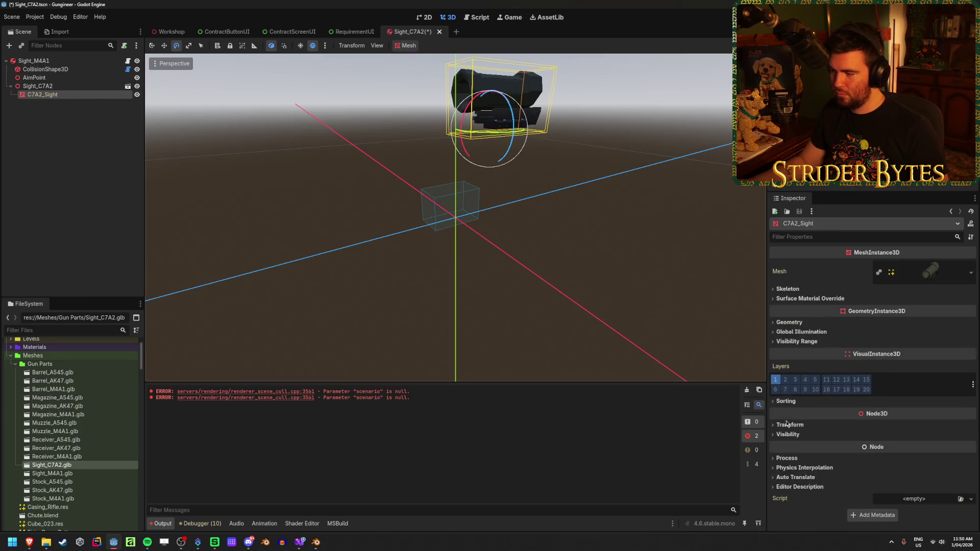
left_click(849, 445)
type("0")
key("Tab")
type("0")
key("Return")
key("KP_3")
scroll(540, 228, "up", 5)
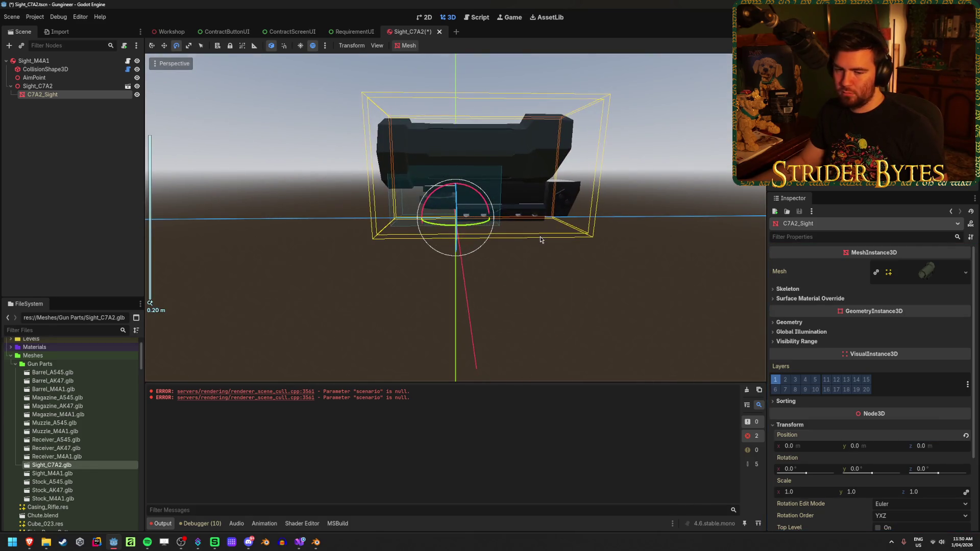
key("w")
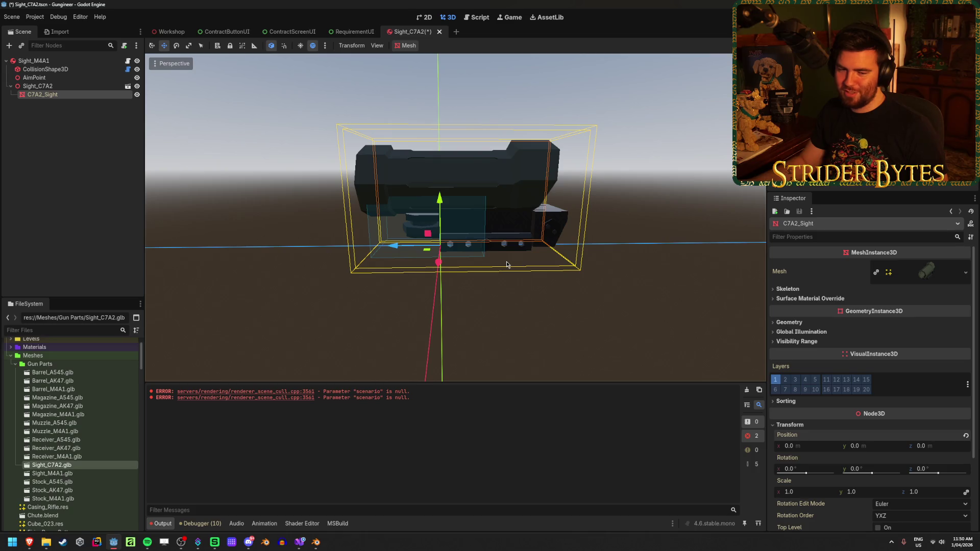
left_click(65, 139)
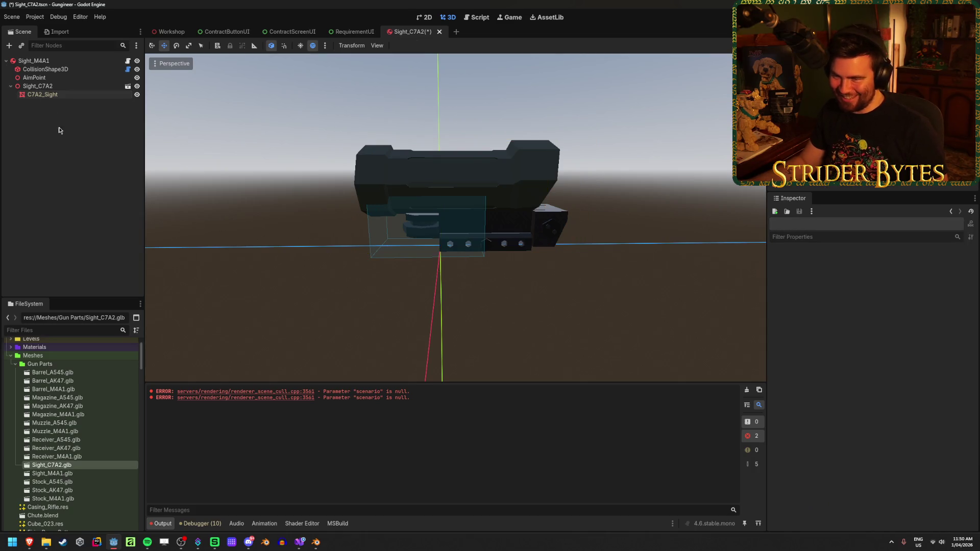
- Assign C7A2_Sight as the CollisionBoxTool mesh to fit the collision box, then save
left_click(48, 86)
left_click(46, 69)
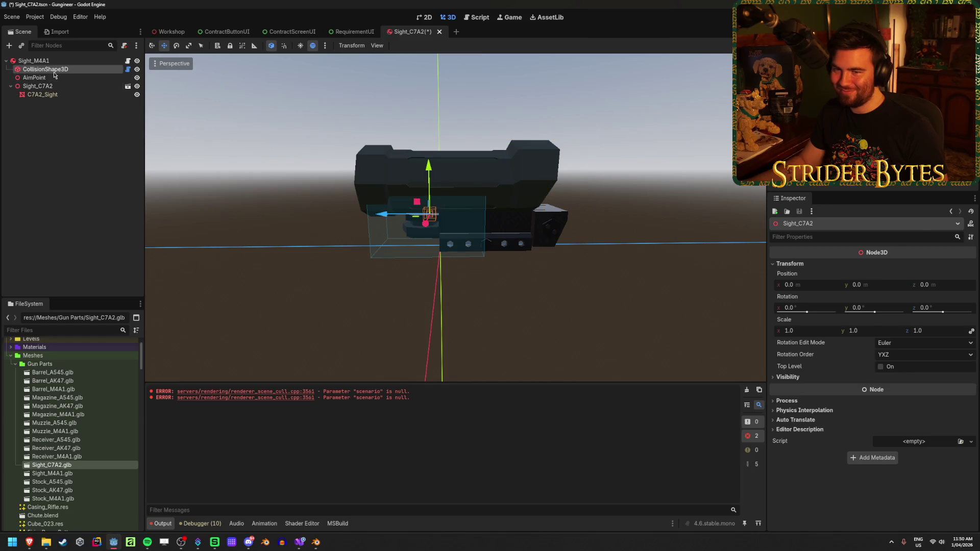
left_click(917, 265)
left_click(458, 197)
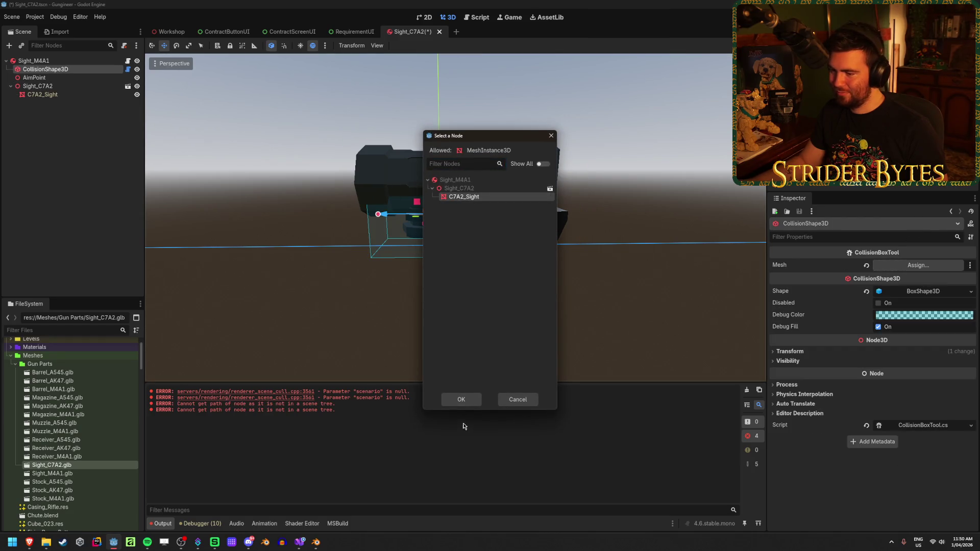
left_click(461, 396)
mouse_move(393, 316)
left_mouse_down()
mouse_move(363, 328)
mouse_move(295, 328)
mouse_move(192, 310)
mouse_move(544, 318)
mouse_move(529, 345)
mouse_move(444, 357)
mouse_move(419, 332)
left_mouse_up()
key("ctrl+s")
- Orbit to angled and side views of the scope to check the collision box
left_click(83, 70)
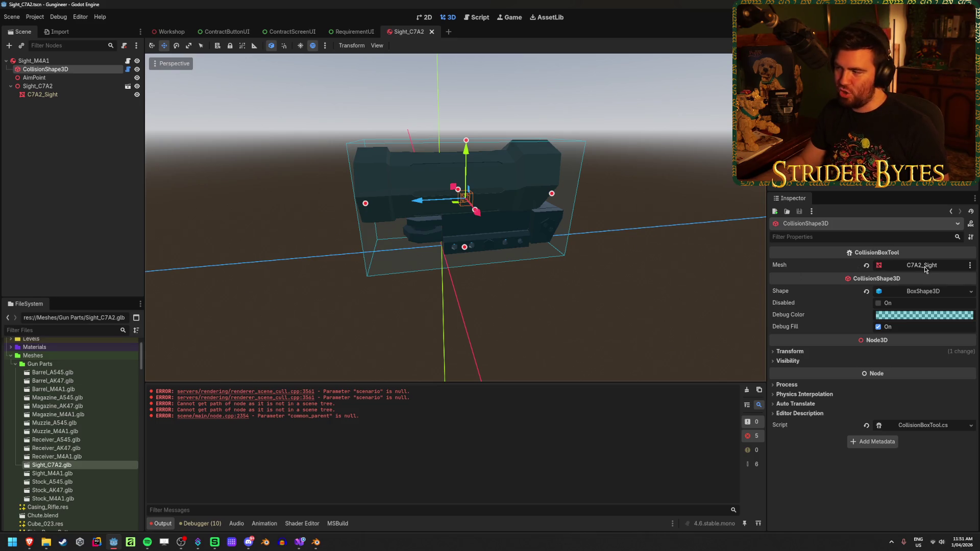
left_click_drag(317, 153, 422, 163)
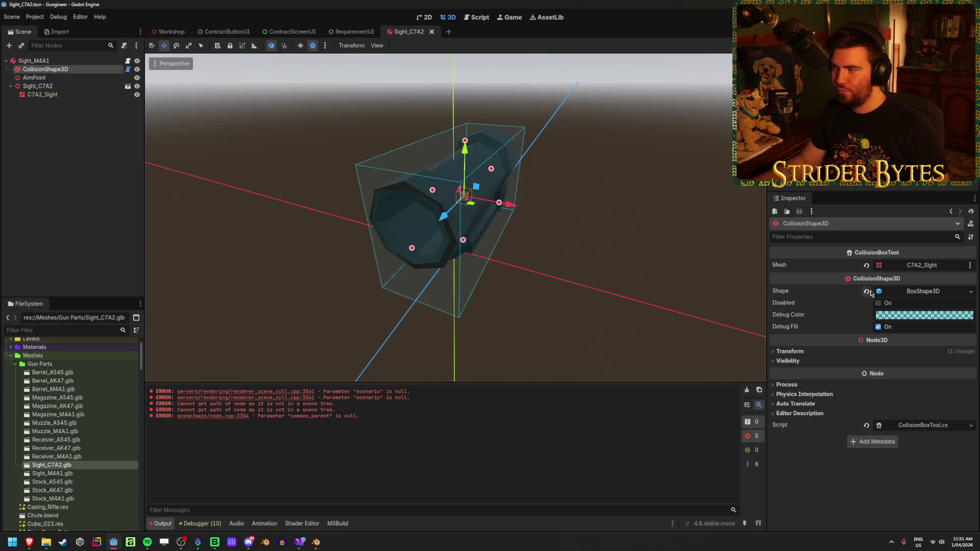
left_click(618, 260)
left_click_drag(619, 260, 597, 247)
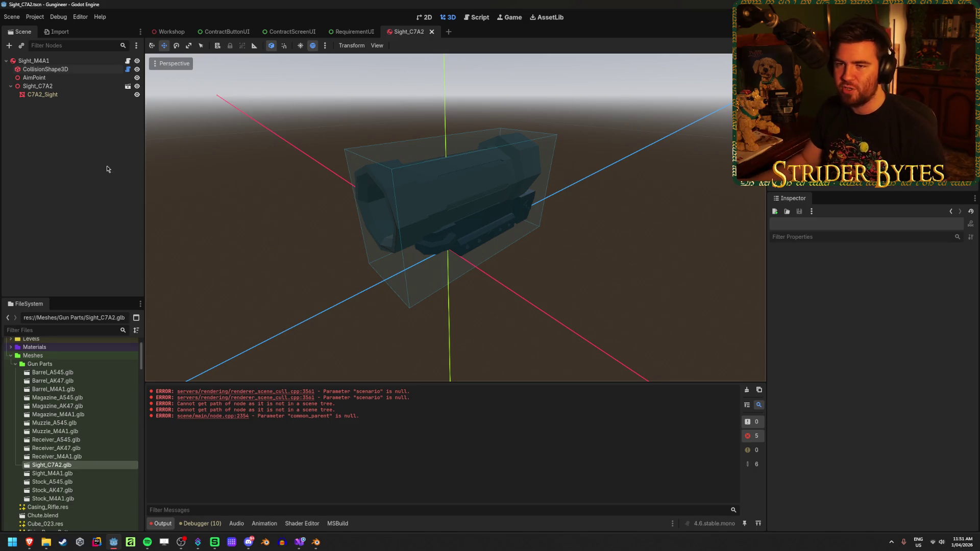
left_click(63, 86)
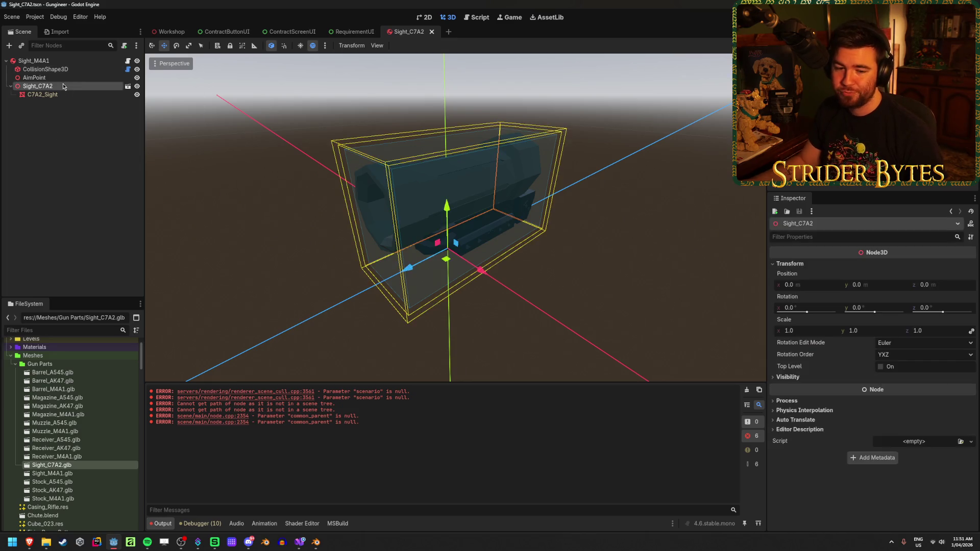
left_click(11, 87)
left_click(63, 185)
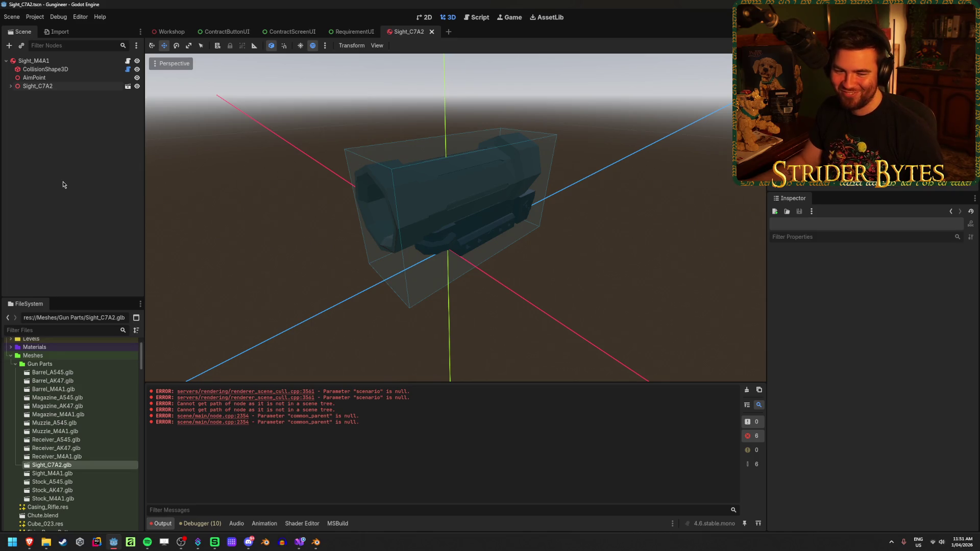
left_click(41, 87)
left_click(34, 77)
left_click(42, 88)
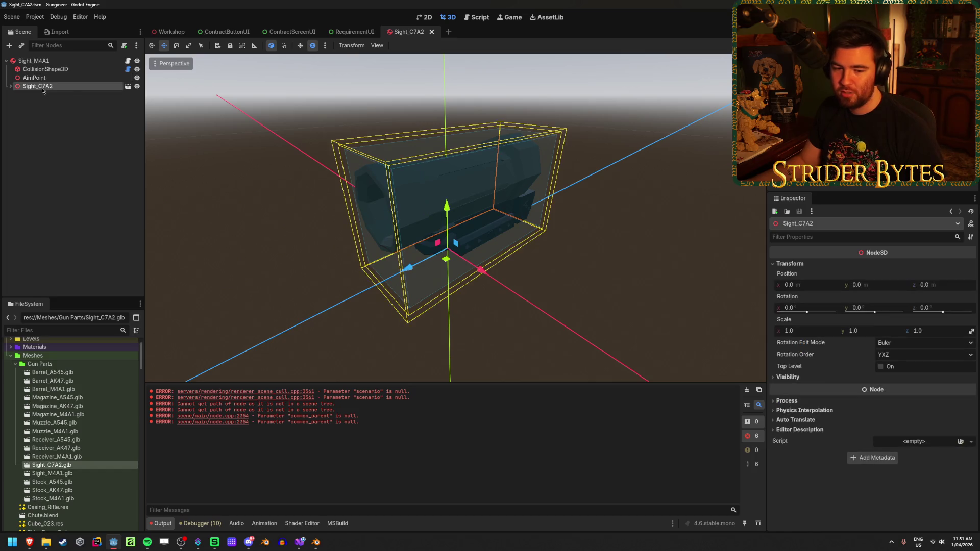
left_click(44, 95)
left_click(65, 71)
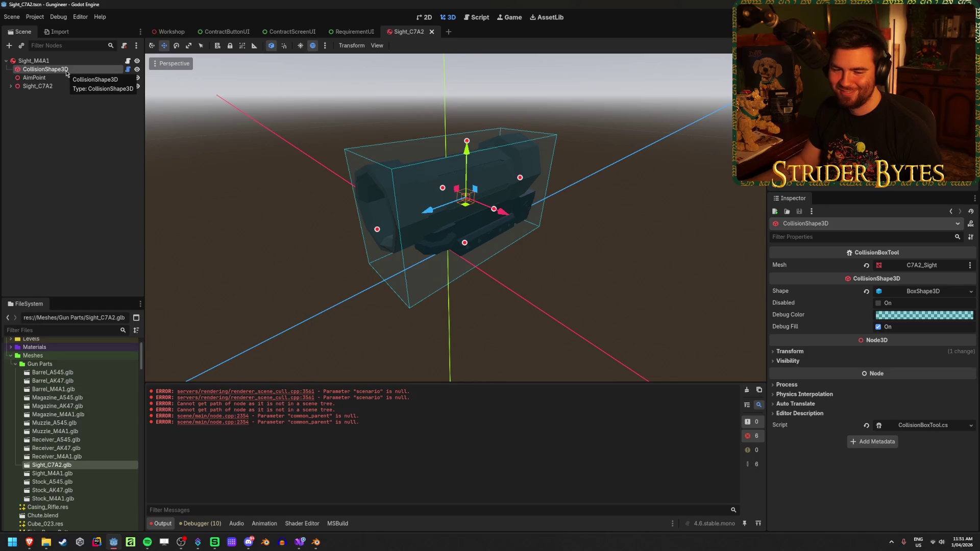
left_click(89, 153)
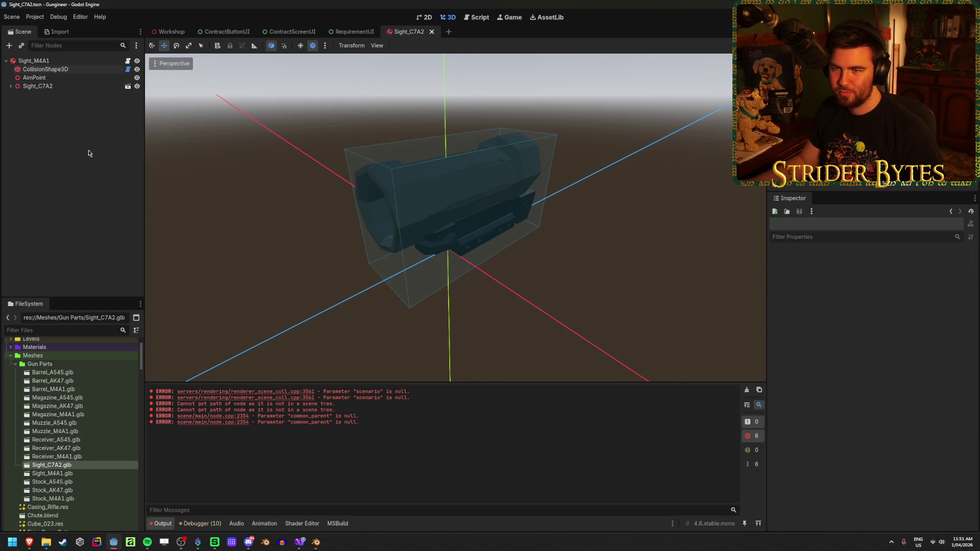
left_click(46, 69)
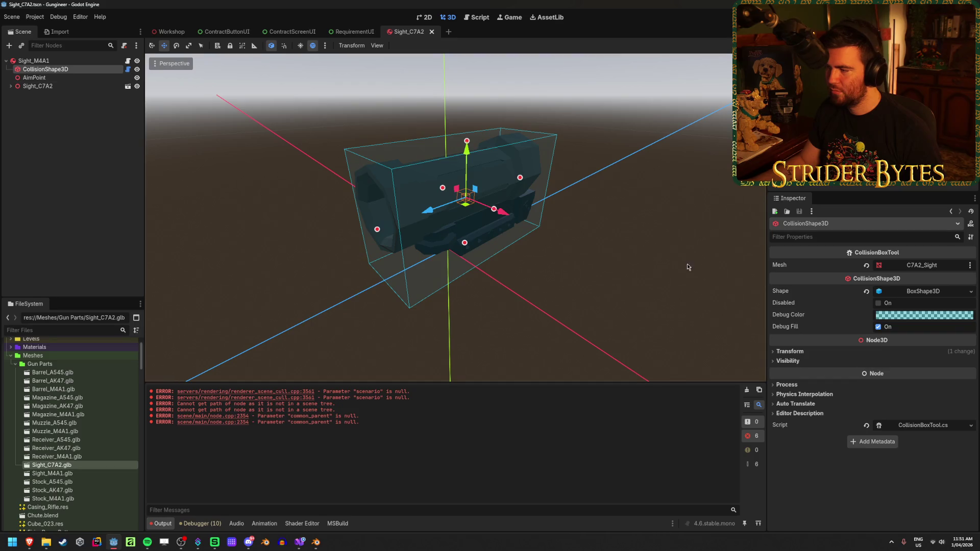
left_click(932, 293)
left_click(934, 293)
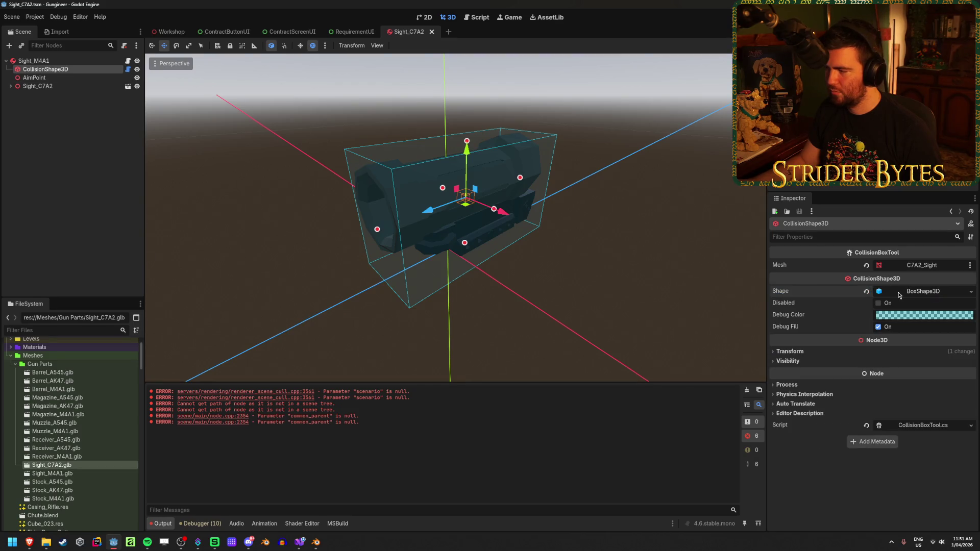
left_click(933, 292)
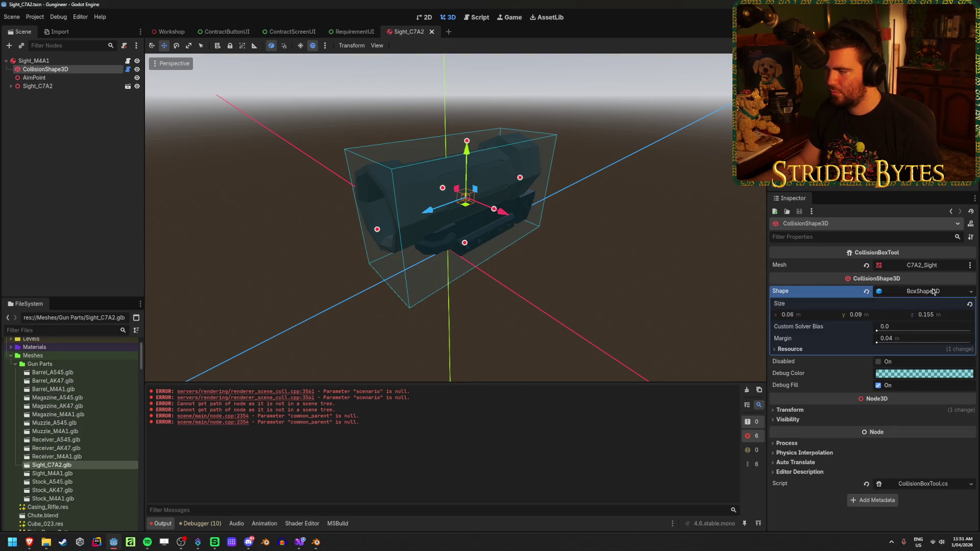
left_click(971, 291)
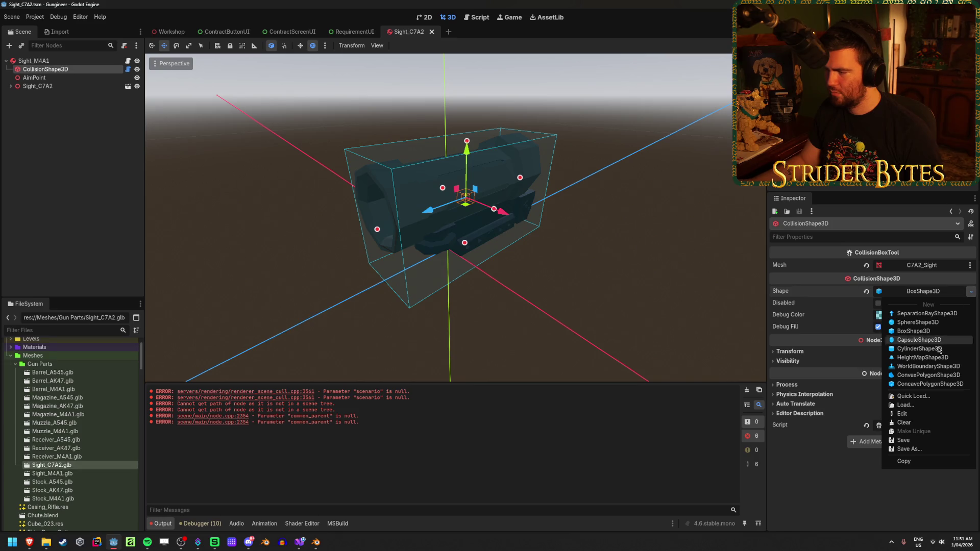
left_click(928, 366)
scroll(585, 230, "down", 10)
key("ctrl+z")
scroll(585, 230, "up", 5)
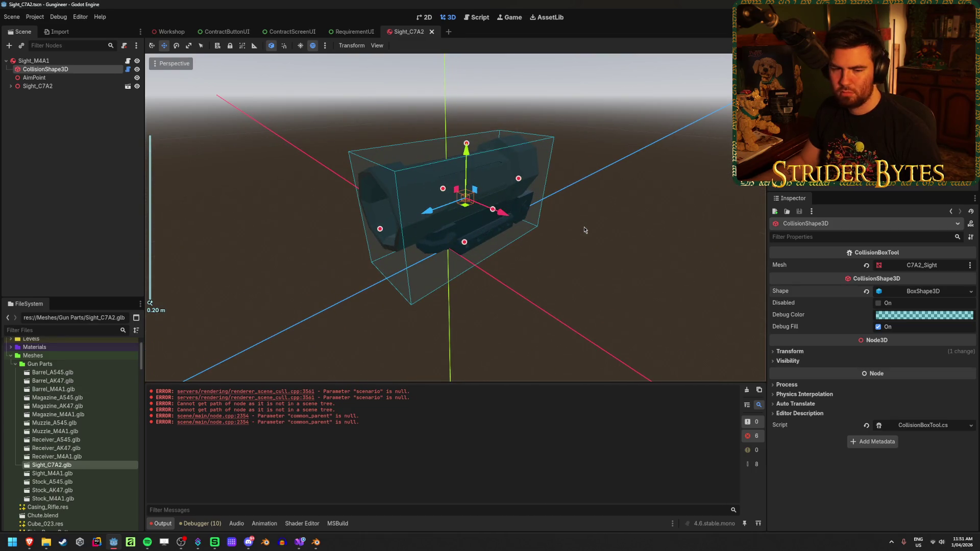
left_click_drag(585, 230, 535, 231)
mouse_move(617, 258)
left_mouse_down()
mouse_move(599, 258)
mouse_move(595, 245)
left_mouse_up()
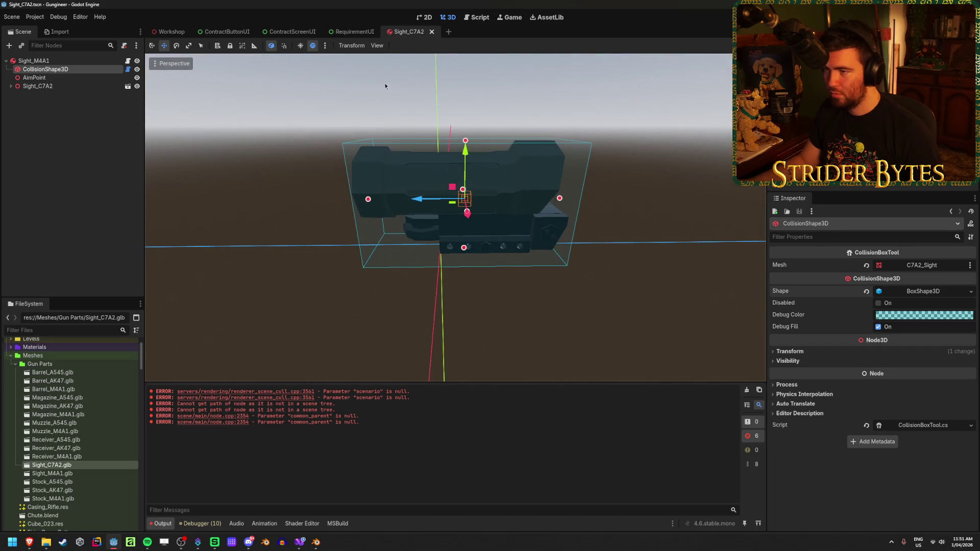
left_click(459, 173)
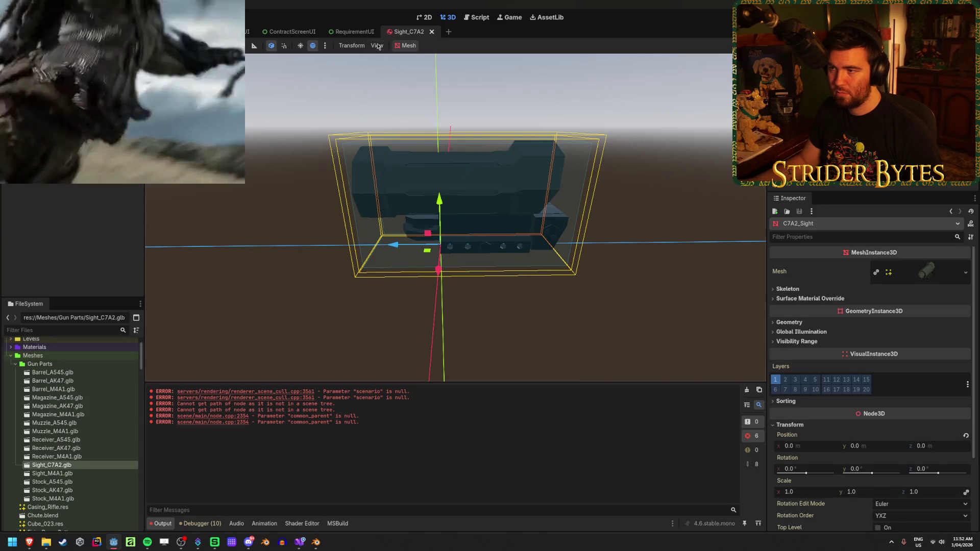
left_click(409, 45)
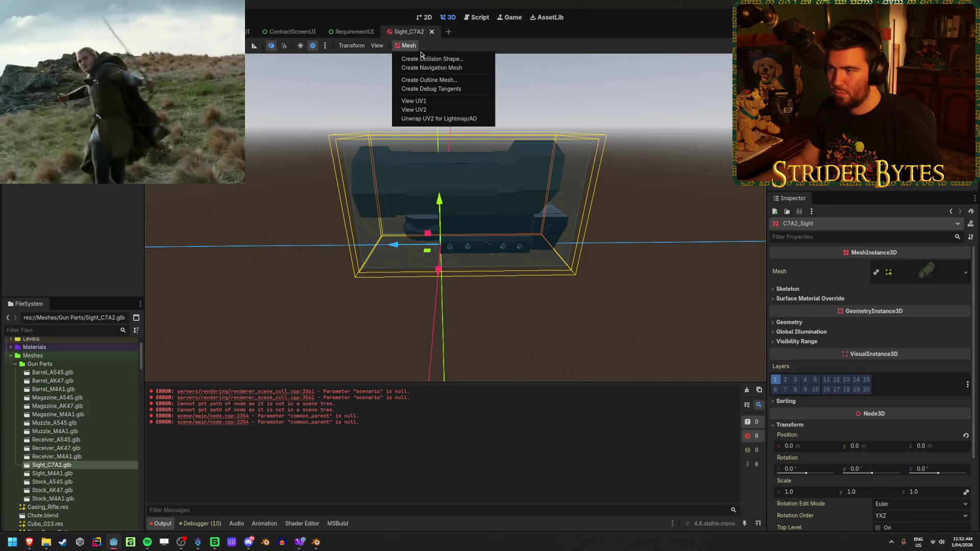
left_click(432, 59)
left_click(479, 316)
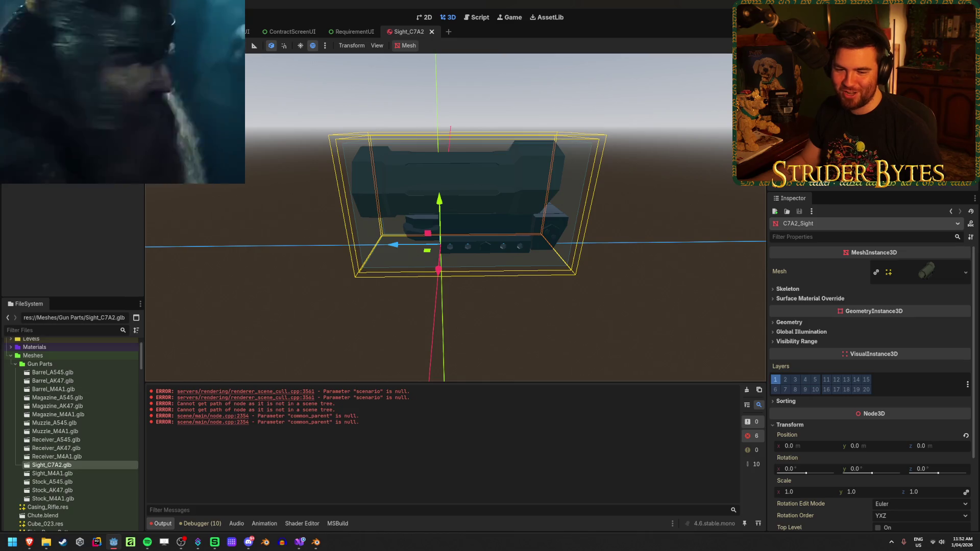
left_click(403, 45)
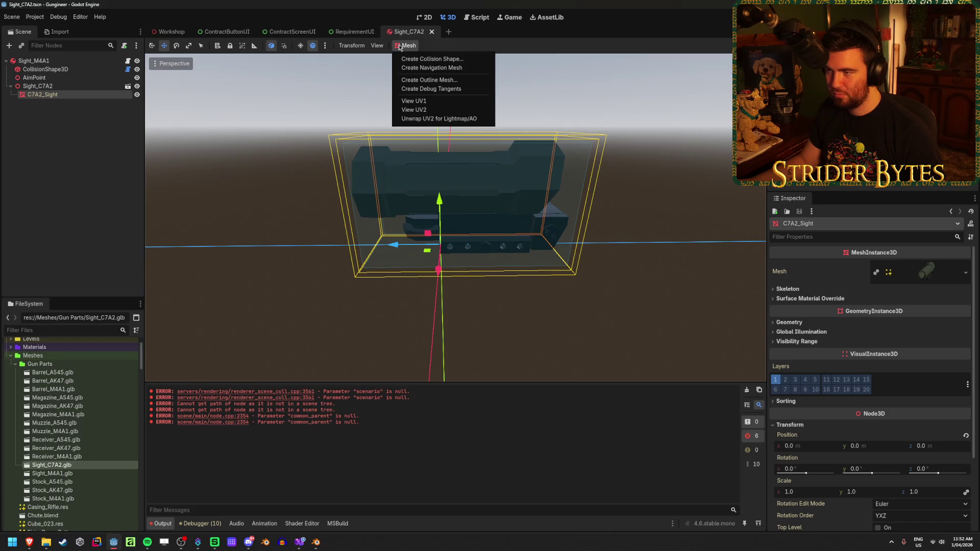
left_click(432, 58)
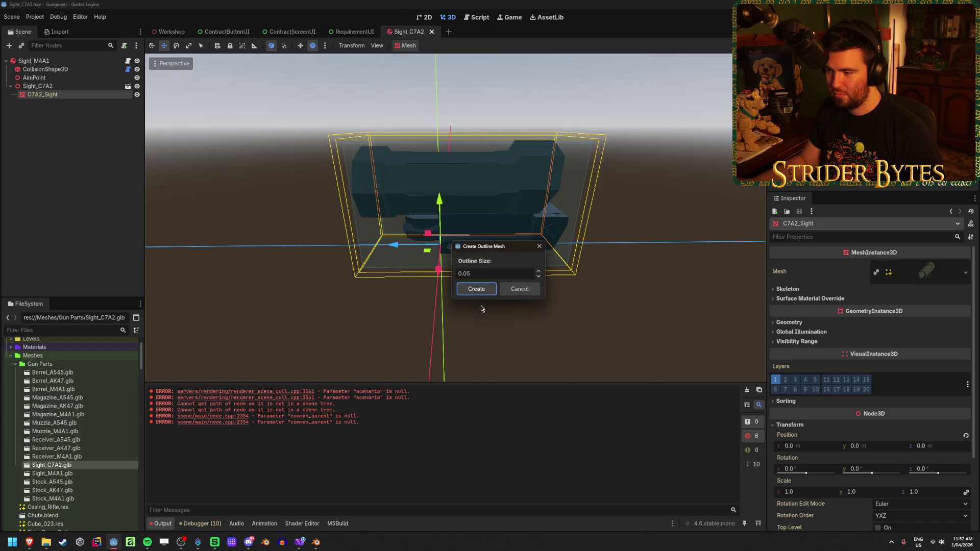
left_click(479, 289)
key("ctrl+z")
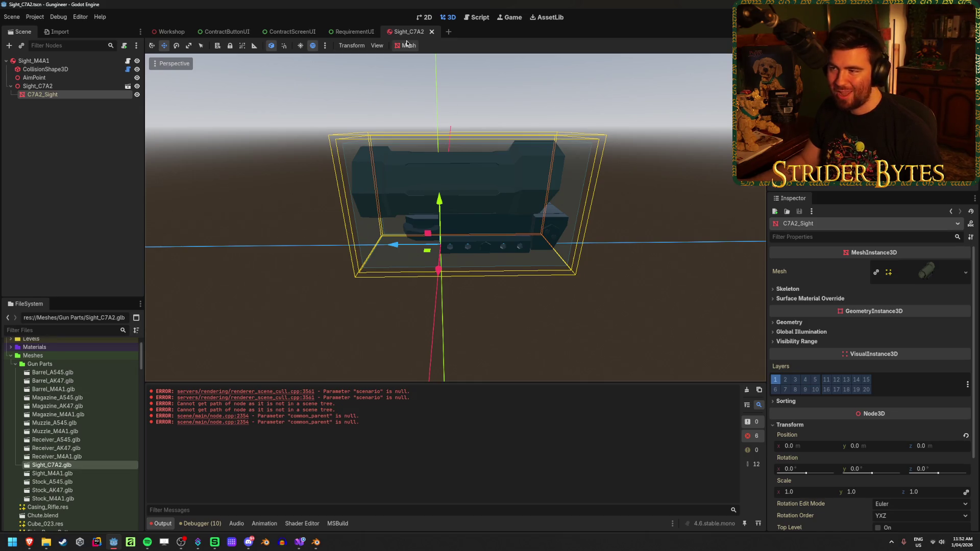
left_click(57, 103)
left_click(58, 87)
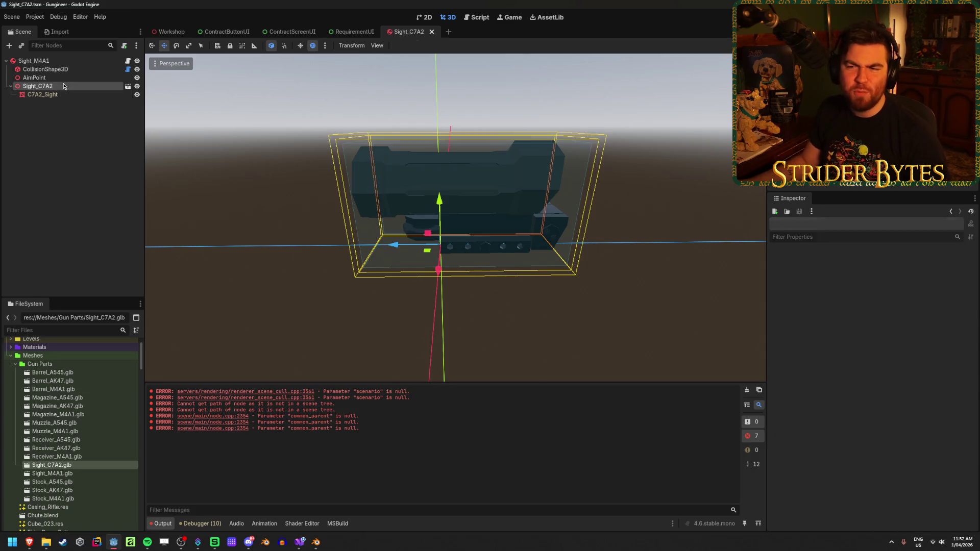
- Inspect the collision box and AimPoint marker from front and side, then save the scene
left_click(48, 69)
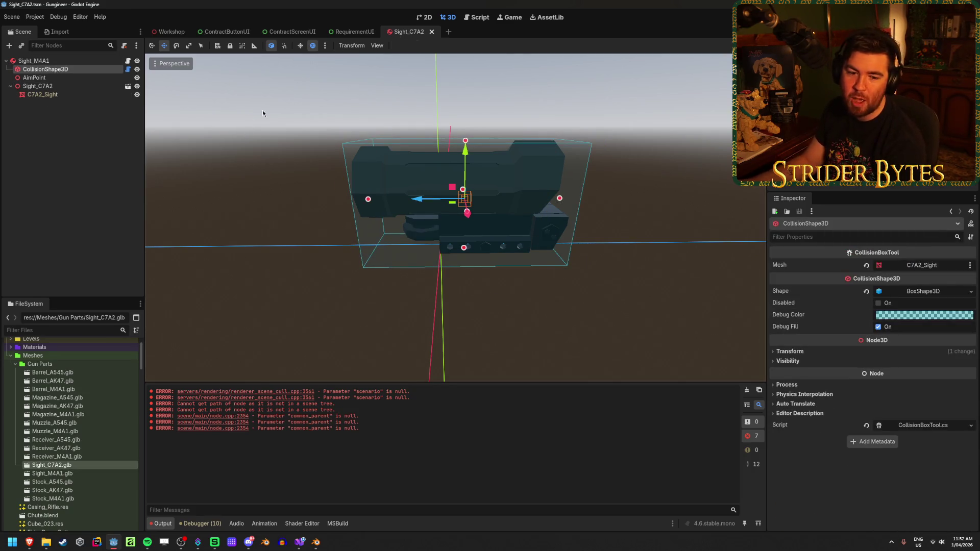
left_click(11, 86)
left_click(52, 88)
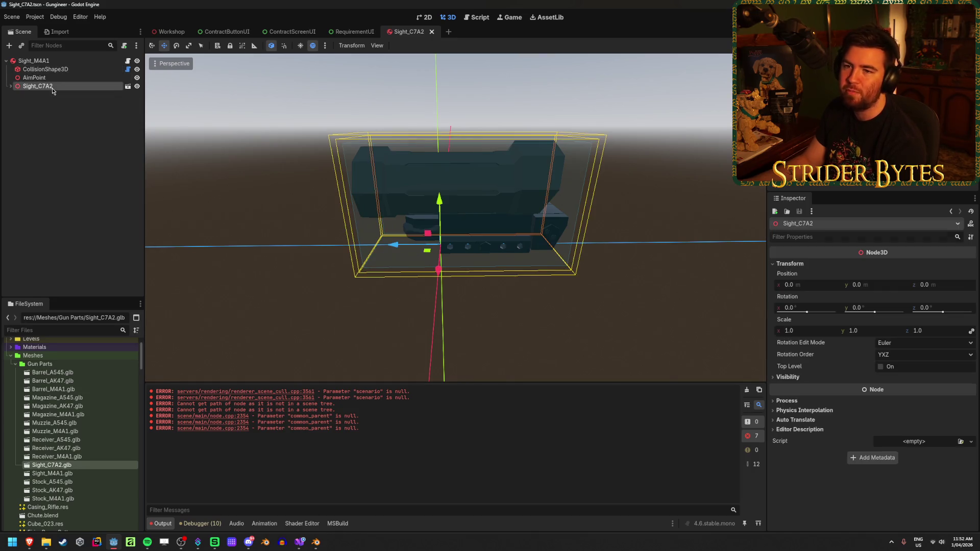
left_click(36, 69)
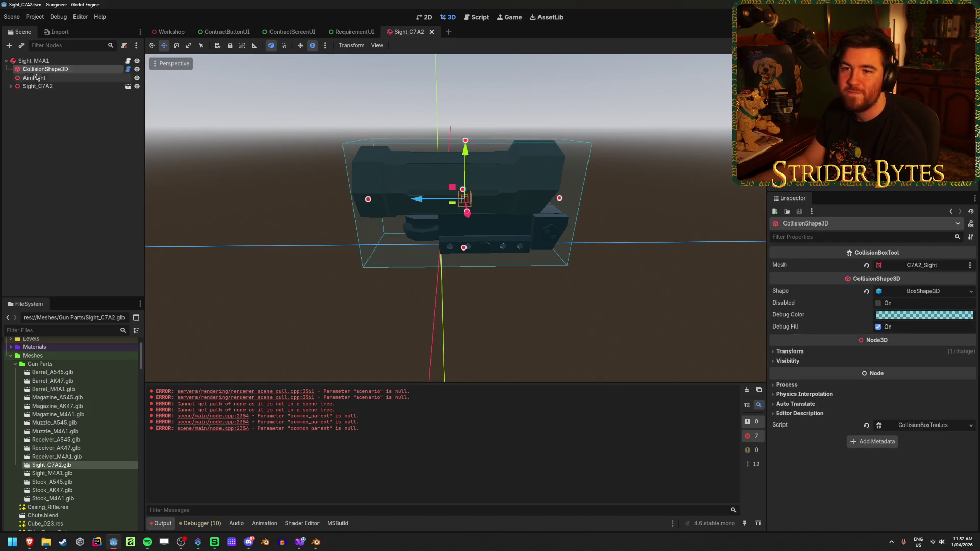
left_click(40, 79)
left_click_drag(271, 251, 470, 230)
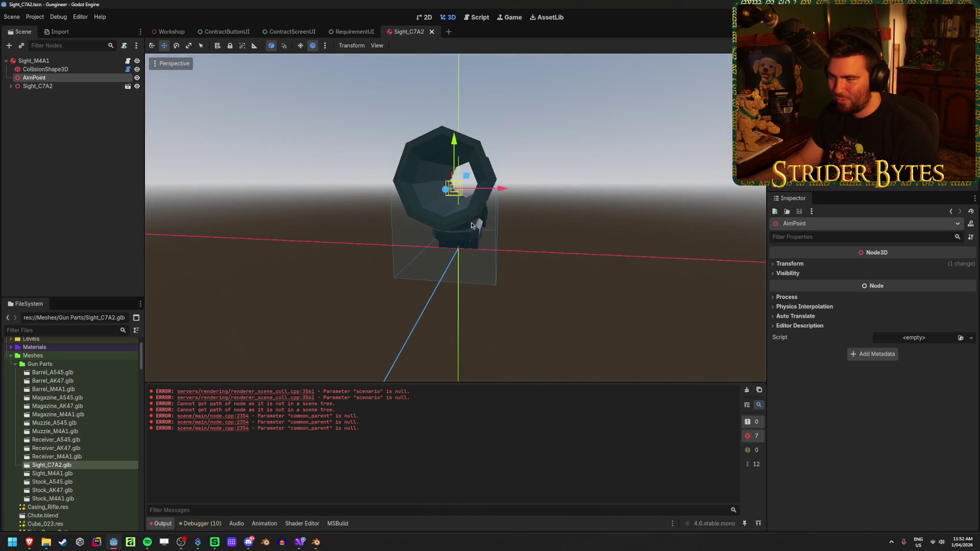
left_click_drag(454, 148, 390, 182)
key("ctrl+s")
- View the sight from above and briefly expand Sight_C7A2 to check the C7A2_Sight mesh
mouse_move(338, 201)
left_mouse_down()
mouse_move(317, 235)
mouse_move(324, 229)
left_mouse_up()
left_click(10, 85)
left_click(50, 95)
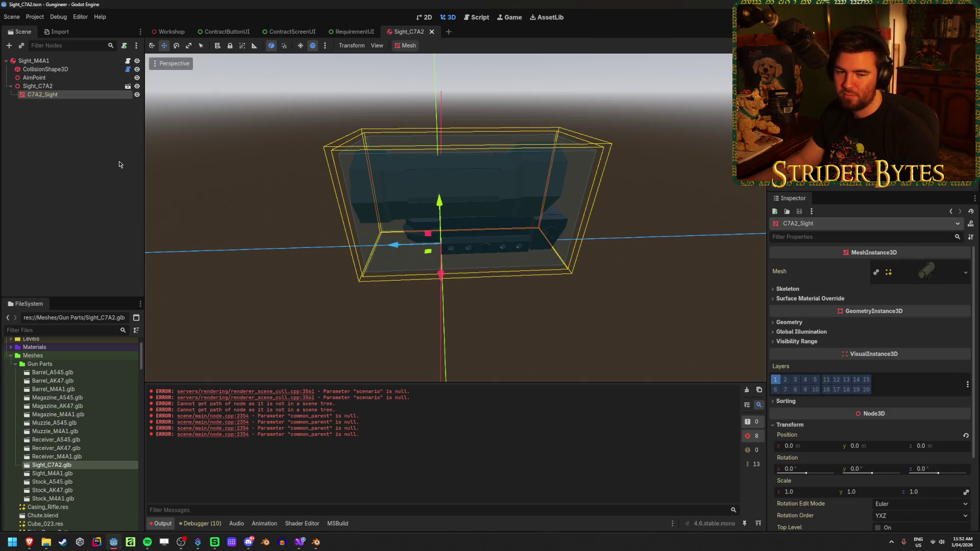
left_click(11, 85)
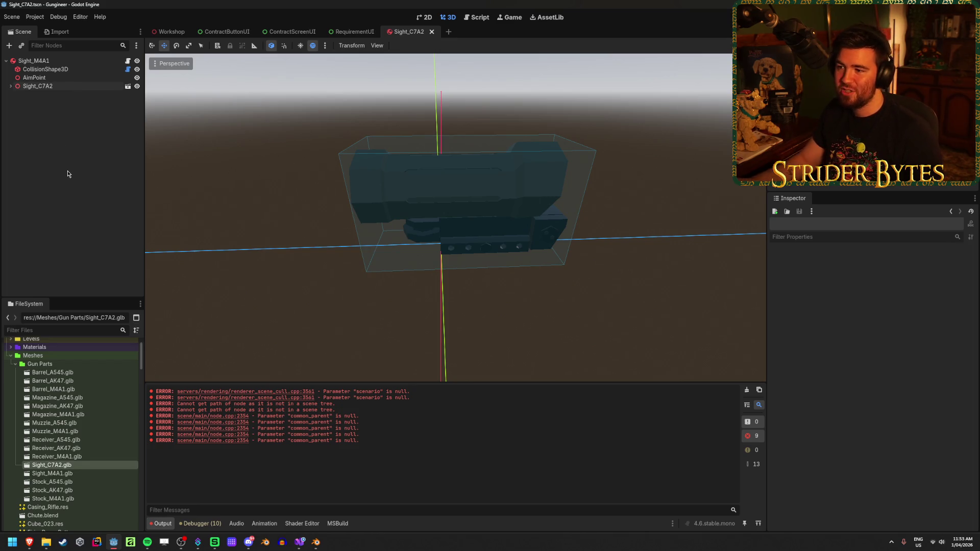
mouse_move(243, 185)
left_mouse_down()
mouse_move(247, 197)
mouse_move(224, 200)
left_mouse_up()
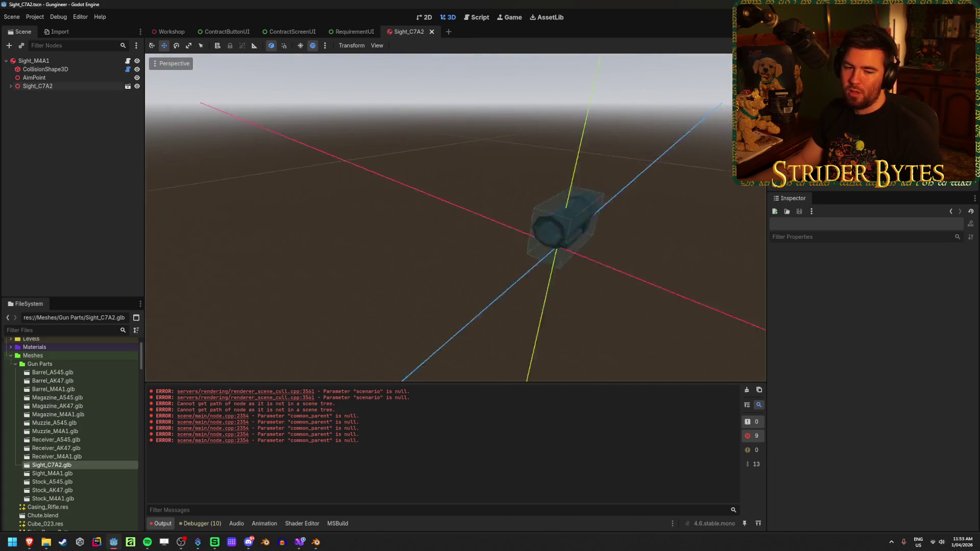
key("f")
left_click(109, 86)
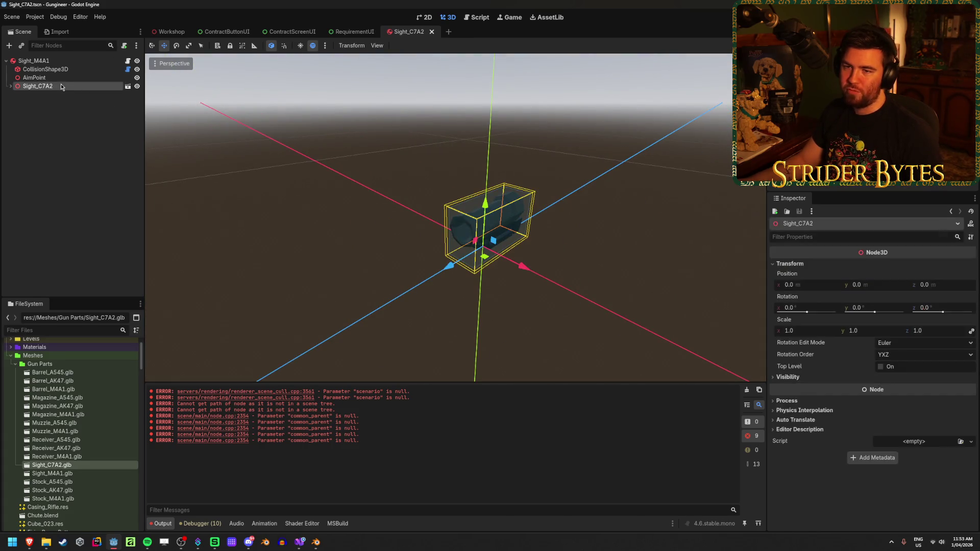
key("f")
left_click_drag(331, 260, 358, 247)
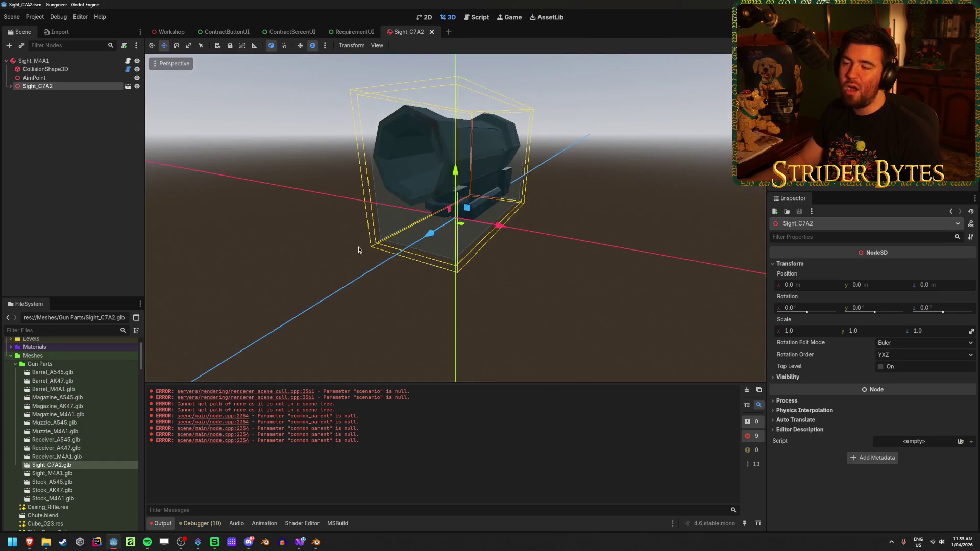
left_click(250, 152)
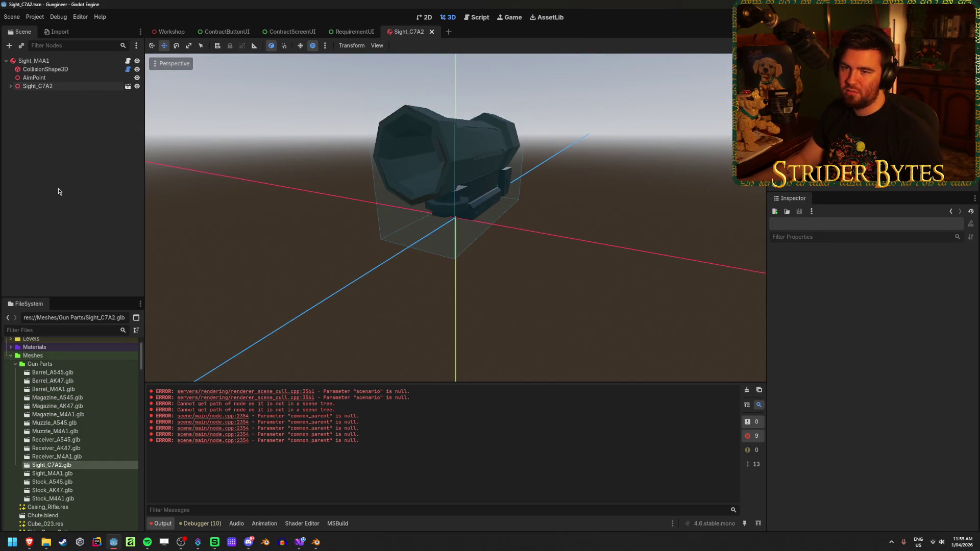
left_click(45, 69)
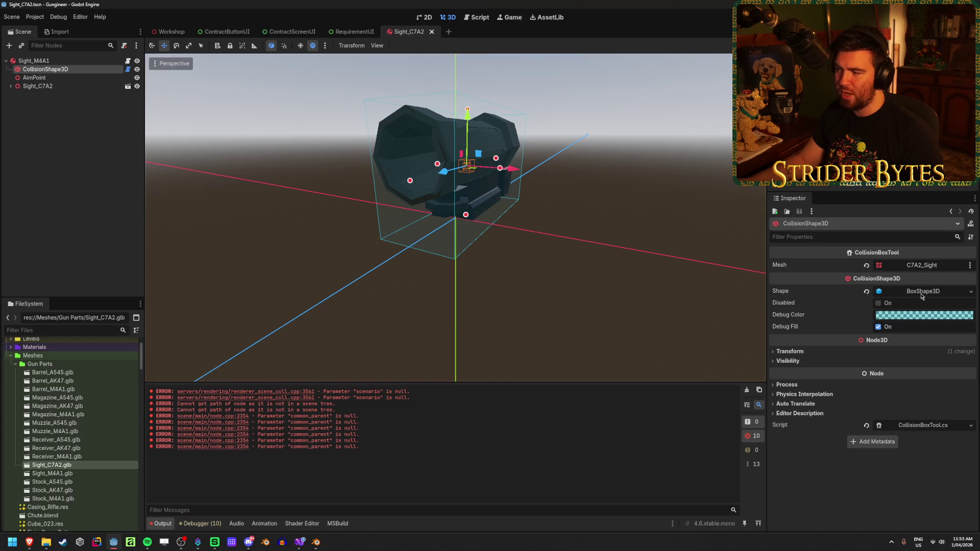
left_click(270, 69)
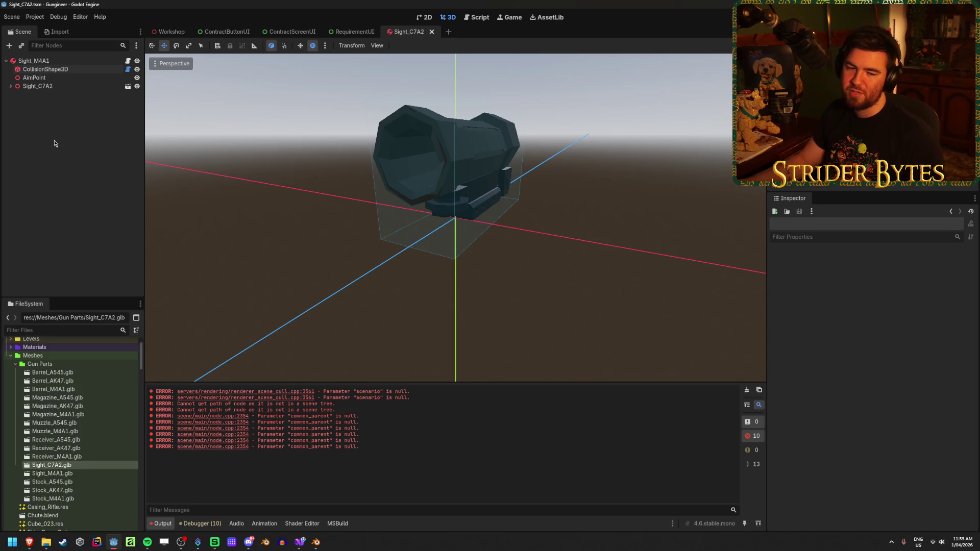
left_click(61, 87)
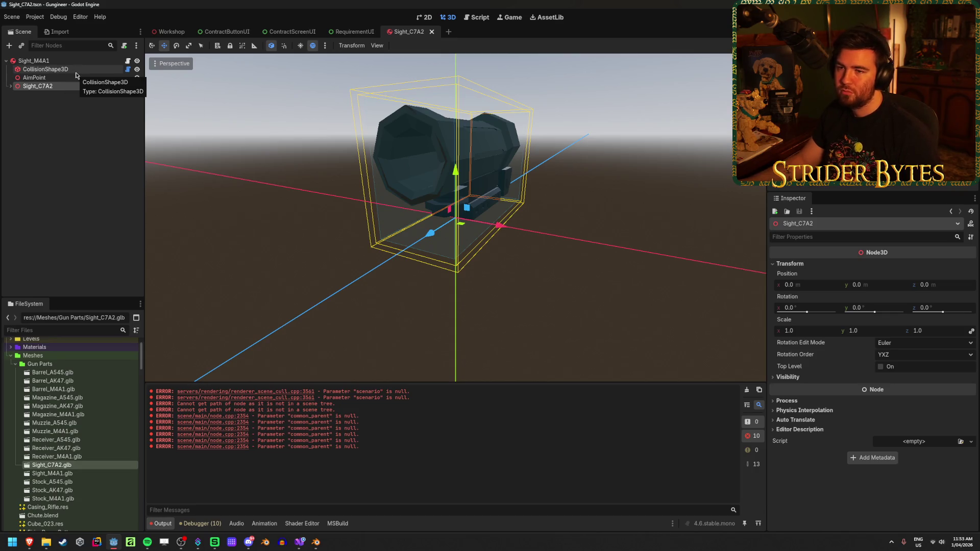
left_click(71, 69)
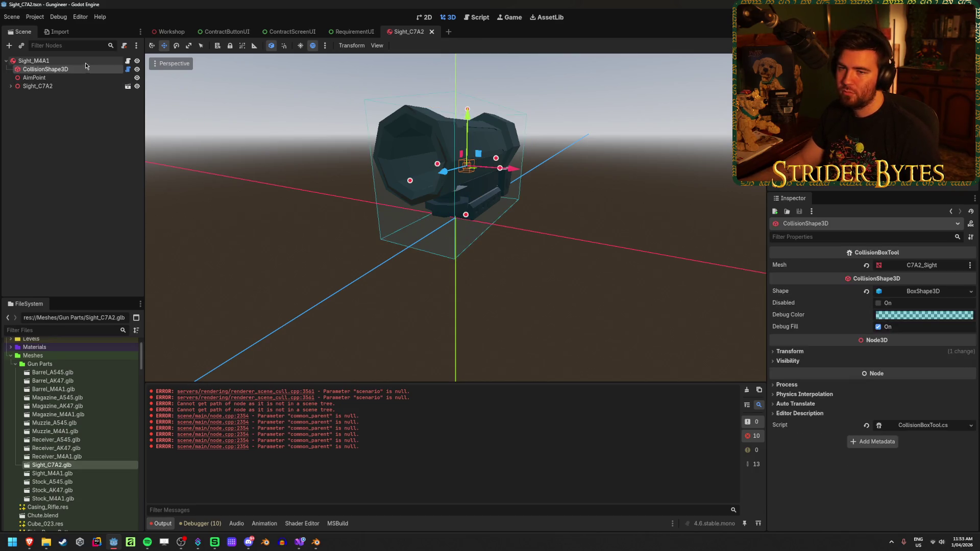
left_click(85, 61)
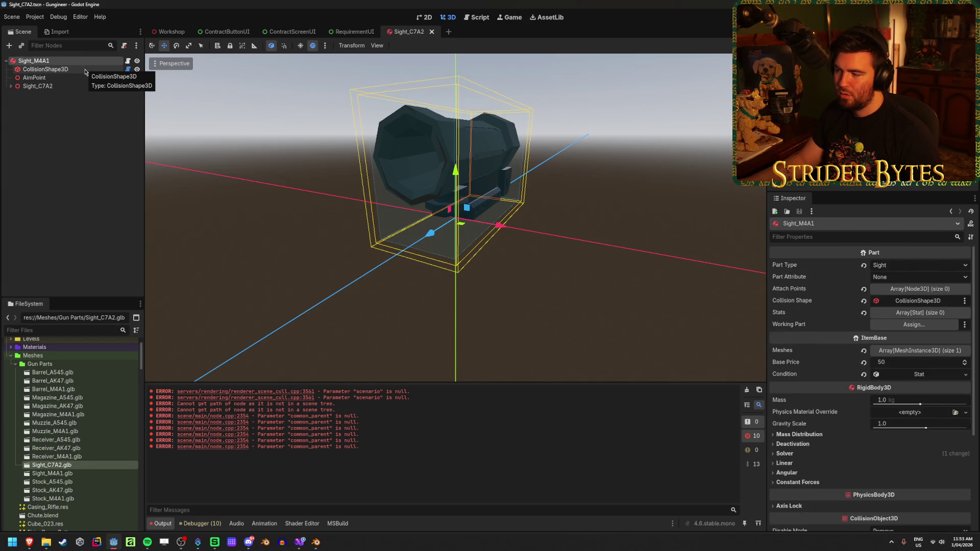
left_click(84, 70)
double_click(136, 70)
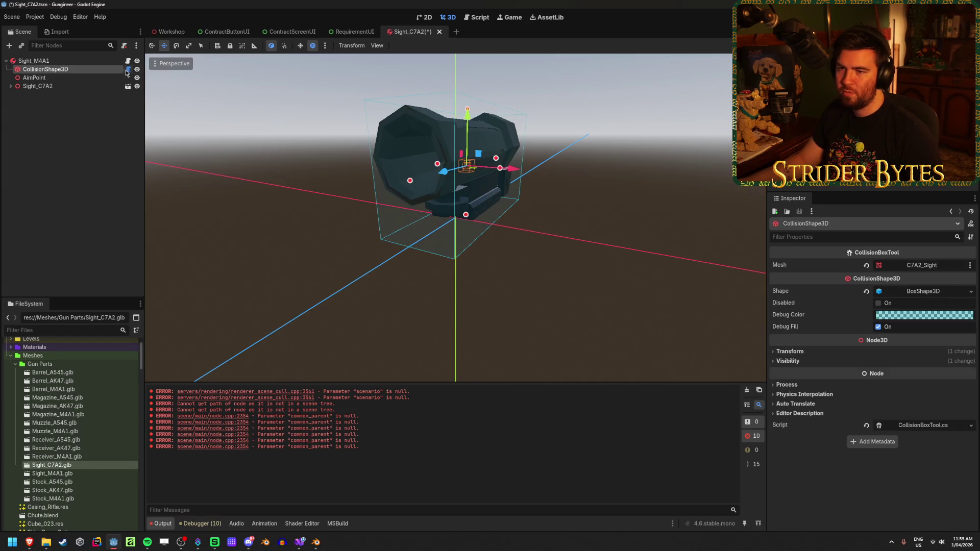
mouse_move(68, 70)
left_mouse_down()
mouse_move(110, 76)
mouse_move(56, 64)
left_mouse_up()
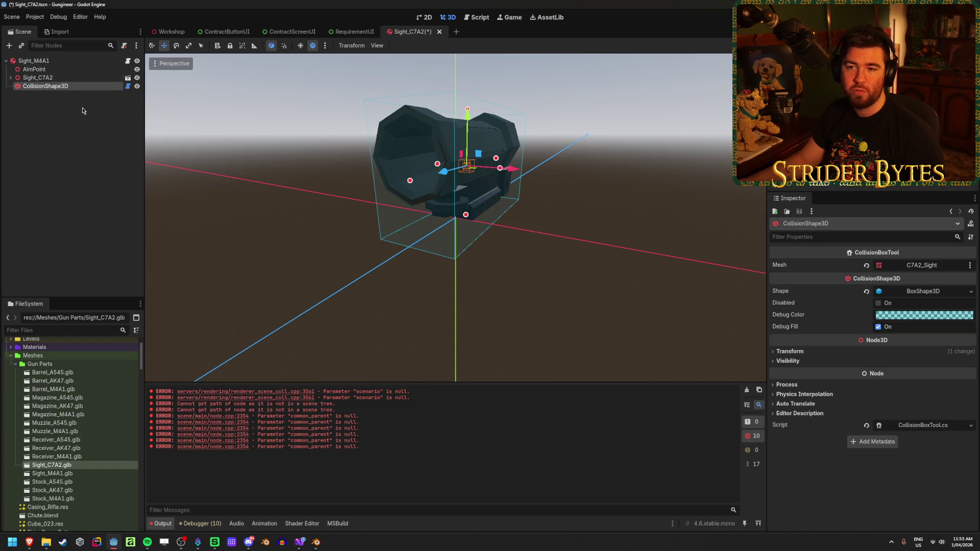
left_click(56, 60)
key("ctrl+s")
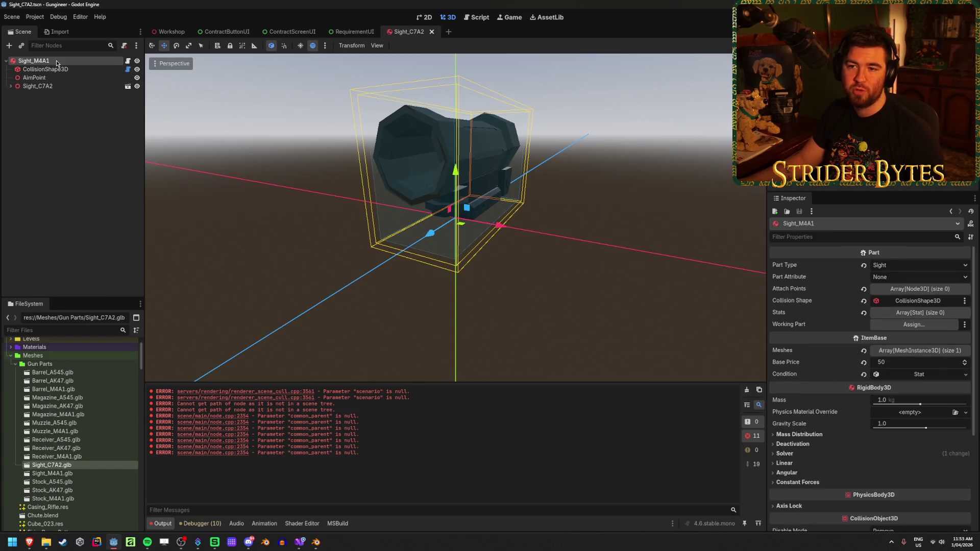
left_click(58, 148)
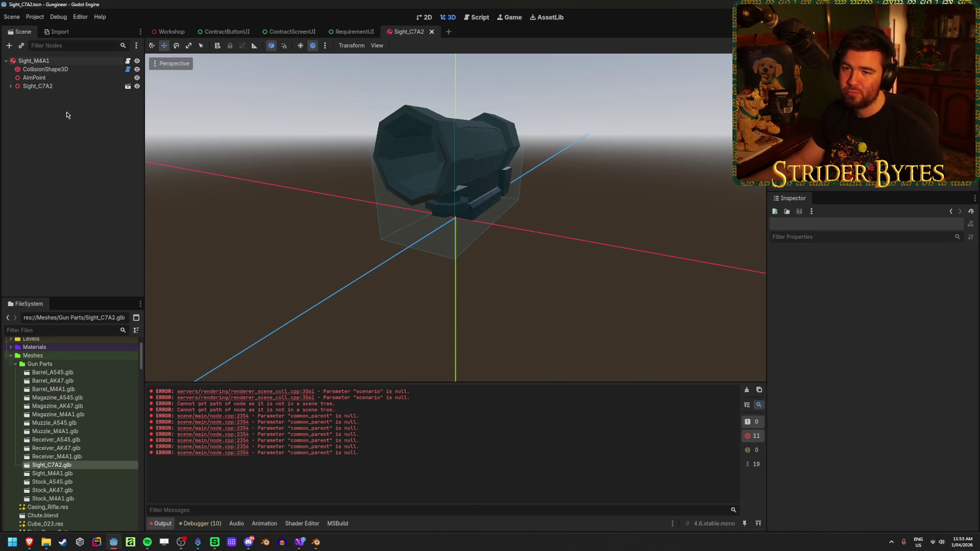
left_click(56, 86)
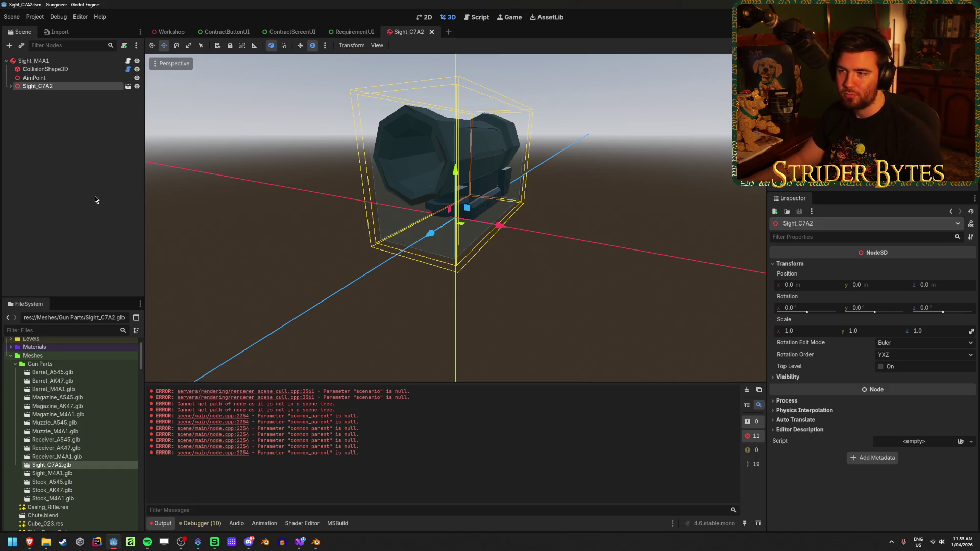
mouse_move(617, 280)
left_mouse_down()
mouse_move(520, 326)
mouse_move(376, 284)
mouse_move(573, 277)
left_mouse_up()
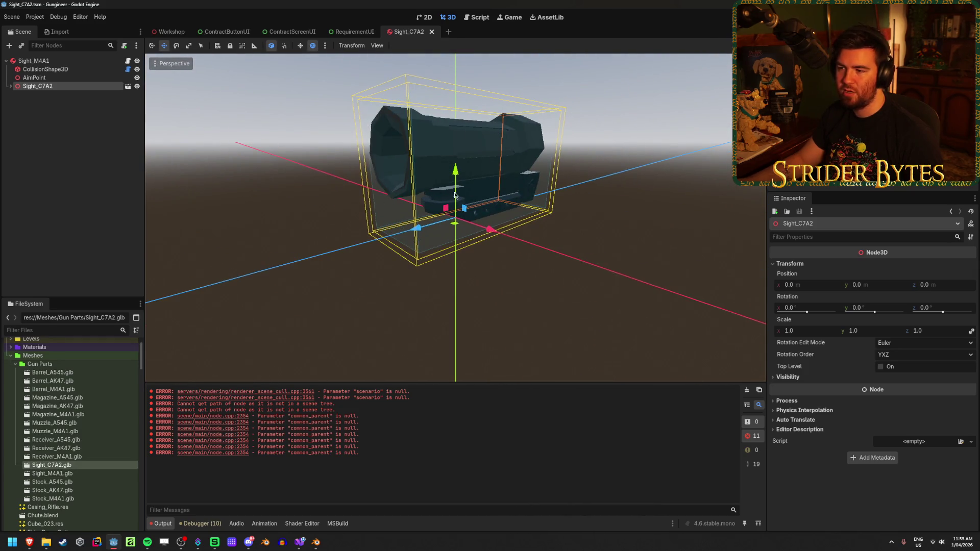
left_click(87, 167)
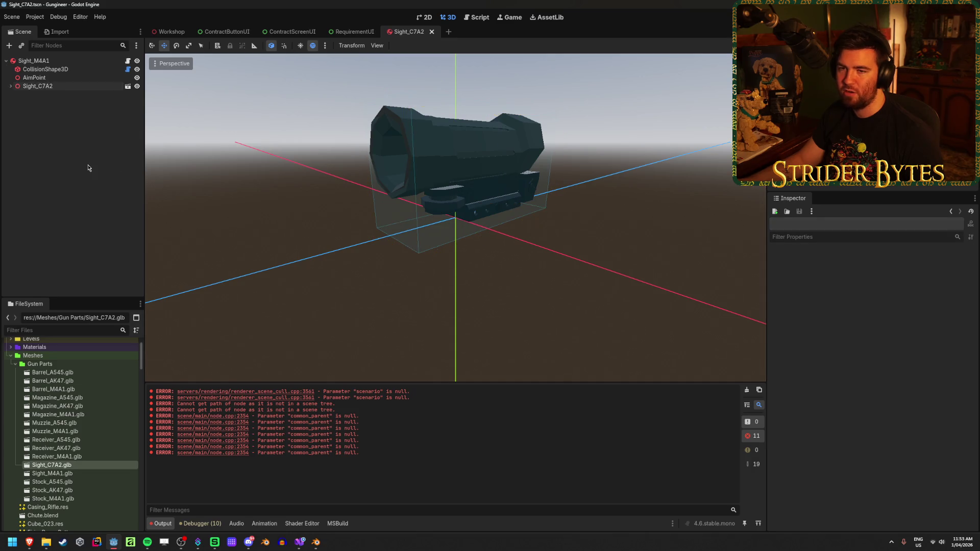
mouse_move(462, 234)
left_mouse_down()
mouse_move(497, 273)
mouse_move(298, 258)
mouse_move(377, 252)
mouse_move(350, 262)
mouse_move(471, 277)
mouse_move(574, 262)
mouse_move(500, 261)
left_mouse_up()
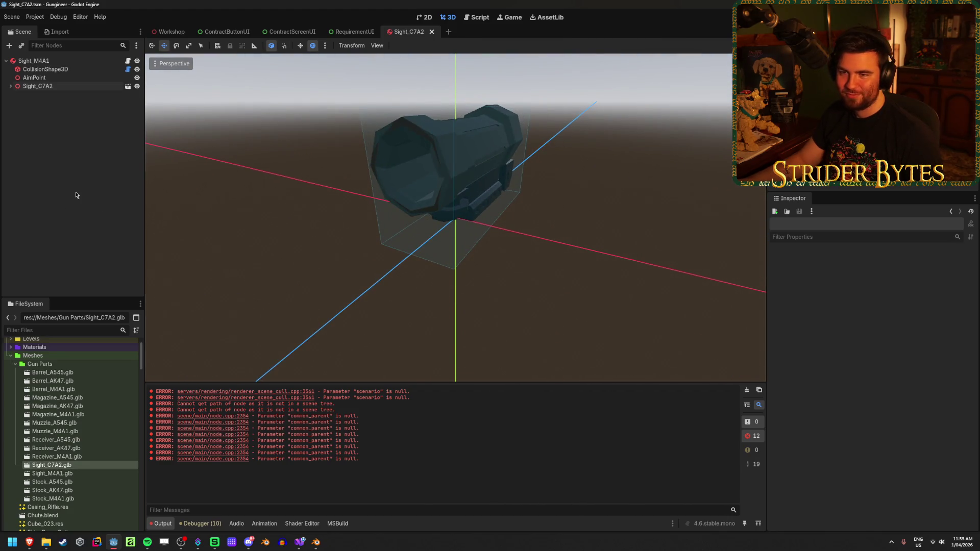
left_click(79, 70)
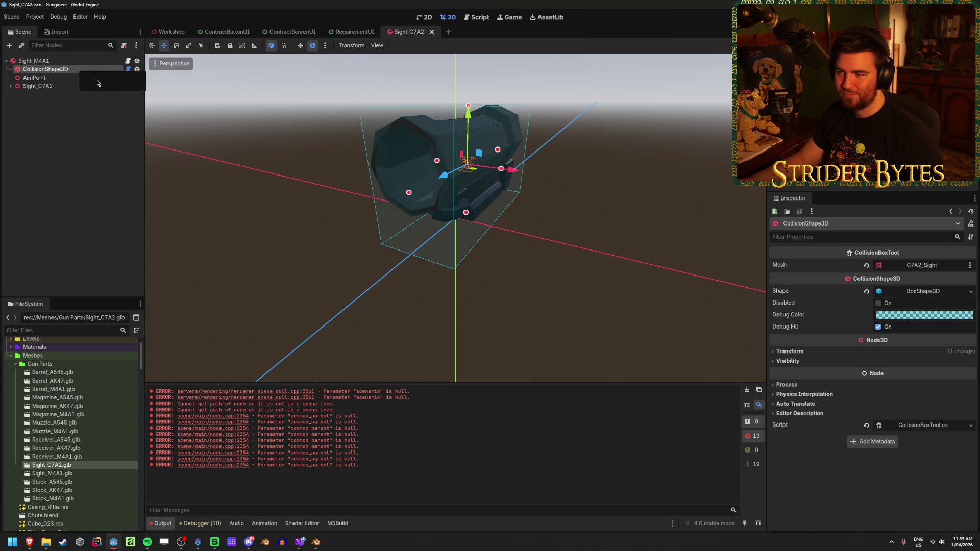
mouse_move(290, 256)
left_mouse_down()
mouse_move(255, 262)
mouse_move(105, 177)
left_mouse_up()
left_click(105, 177)
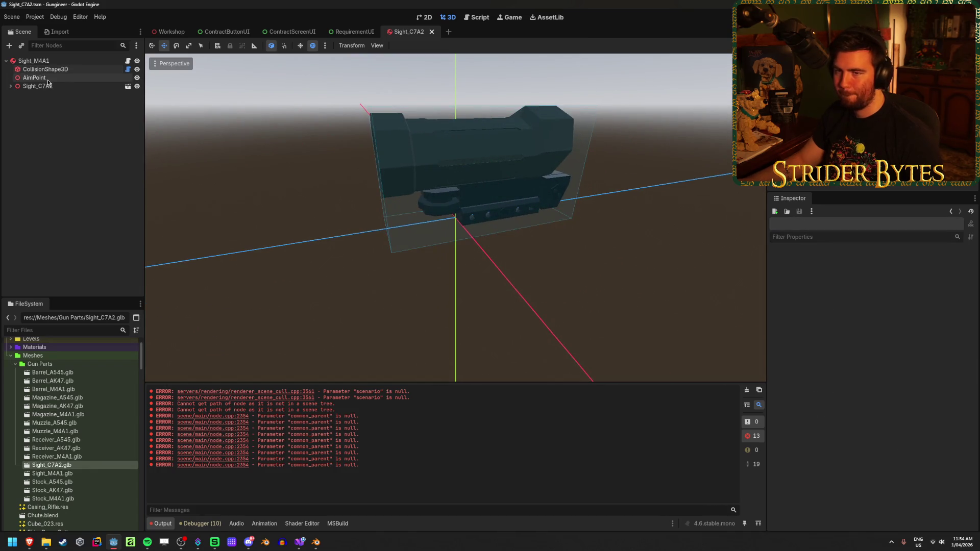
left_click_drag(299, 275, 409, 265)
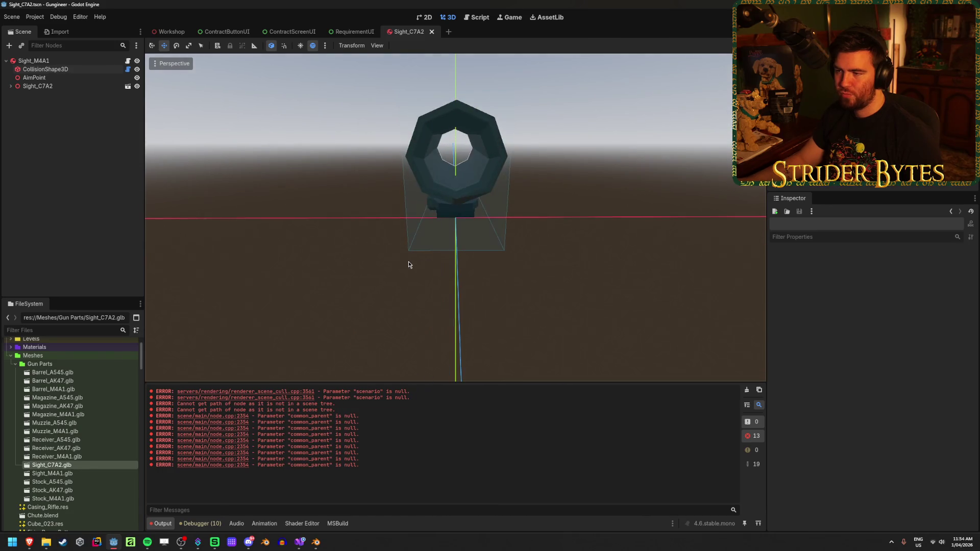
key("alt+Tab")
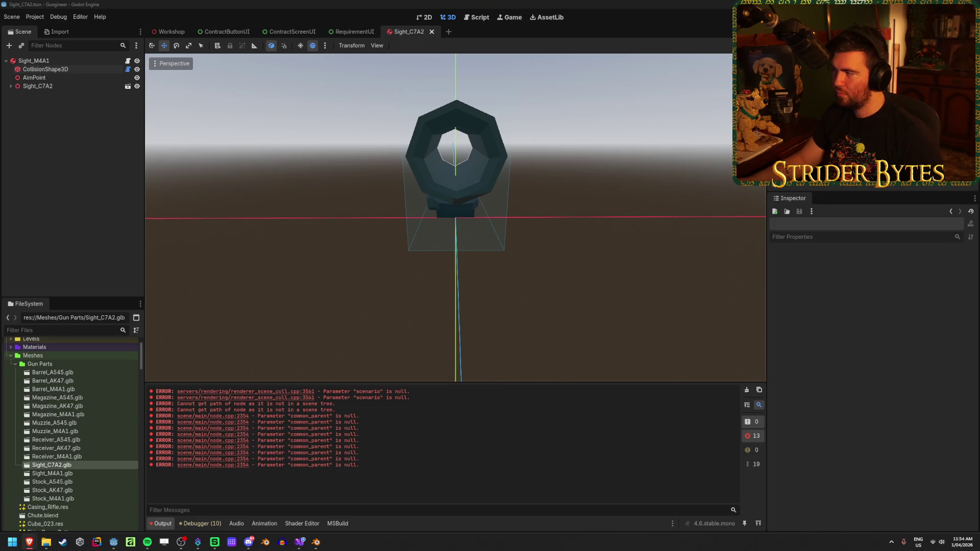
left_click(126, 3)
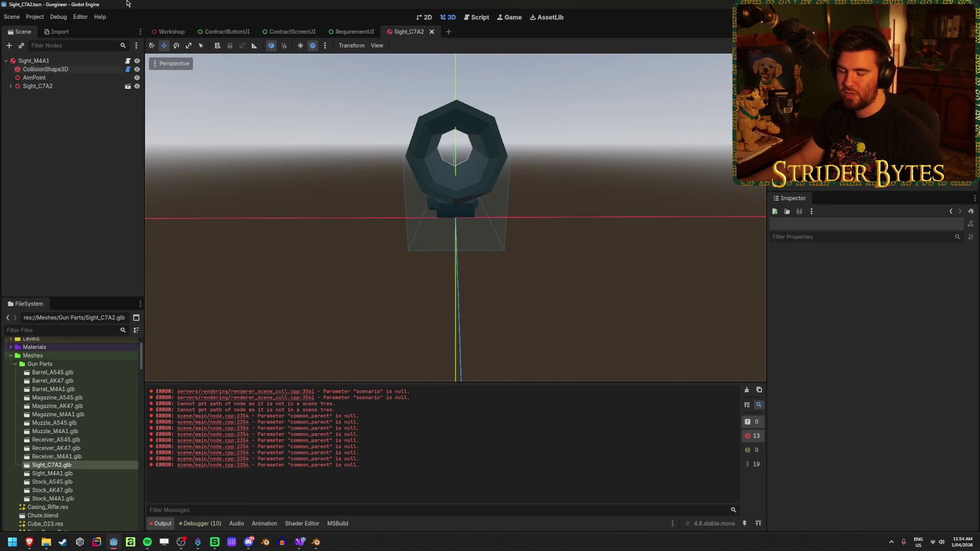
mouse_move(405, 284)
left_mouse_down()
mouse_move(387, 271)
mouse_move(385, 279)
left_mouse_up()
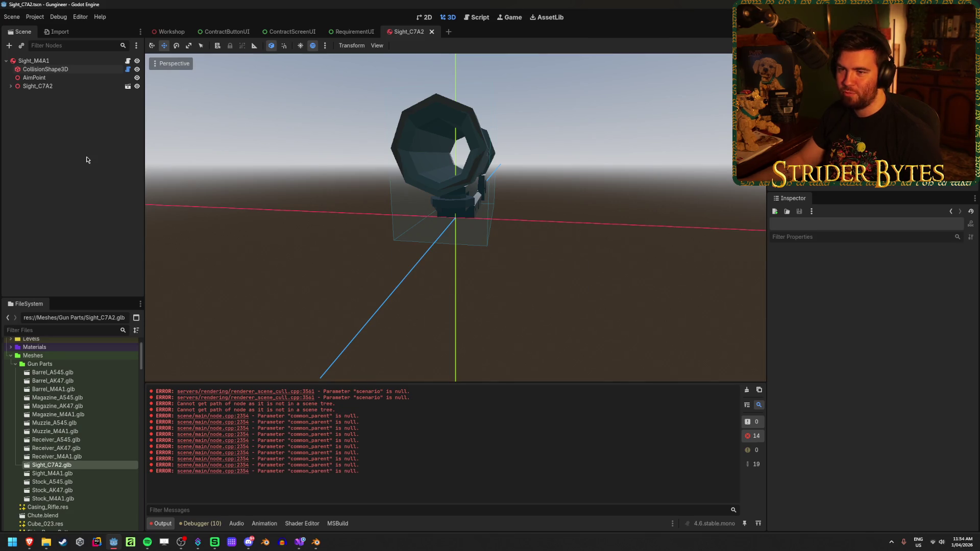
left_click(34, 61)
left_click_drag(299, 258, 306, 284)
scroll(389, 277, "up", 1)
scroll(390, 277, "up", 3)
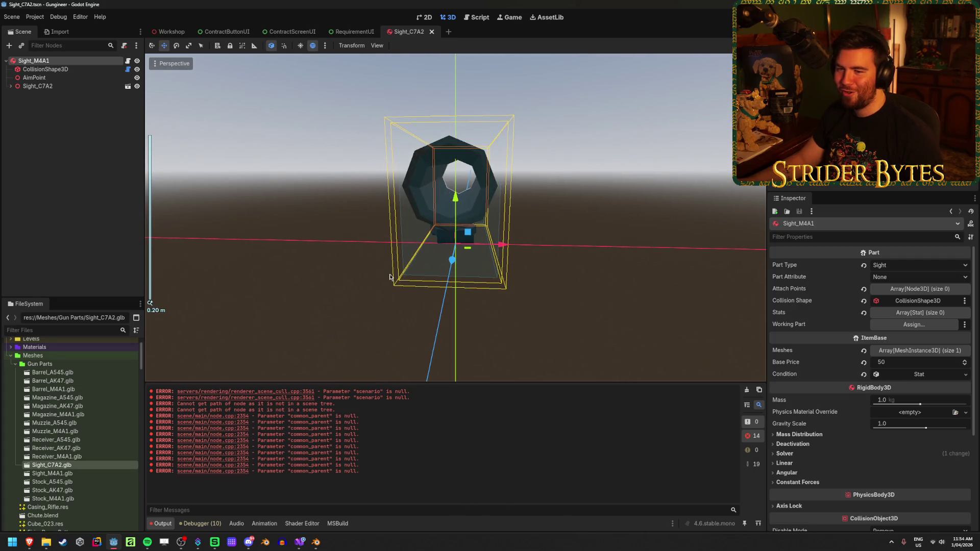
left_click(265, 330)
left_click_drag(299, 324, 572, 243)
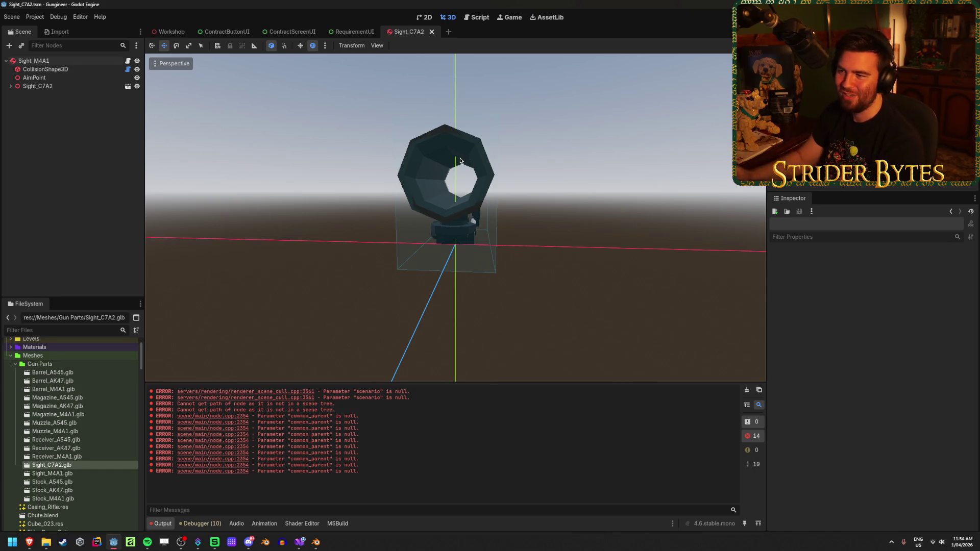
mouse_move(459, 161)
left_mouse_down()
mouse_move(435, 199)
mouse_move(476, 232)
left_mouse_up()
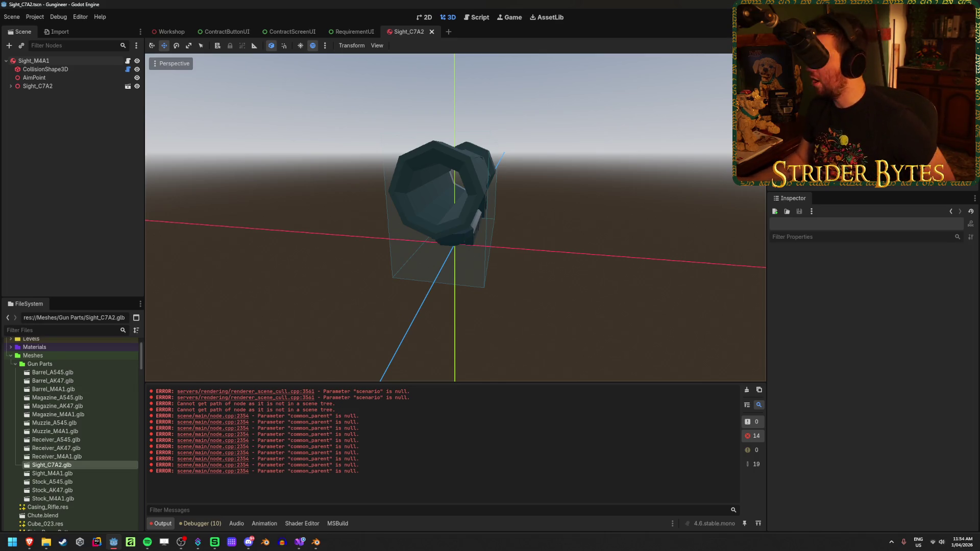
key("alt+Tab")
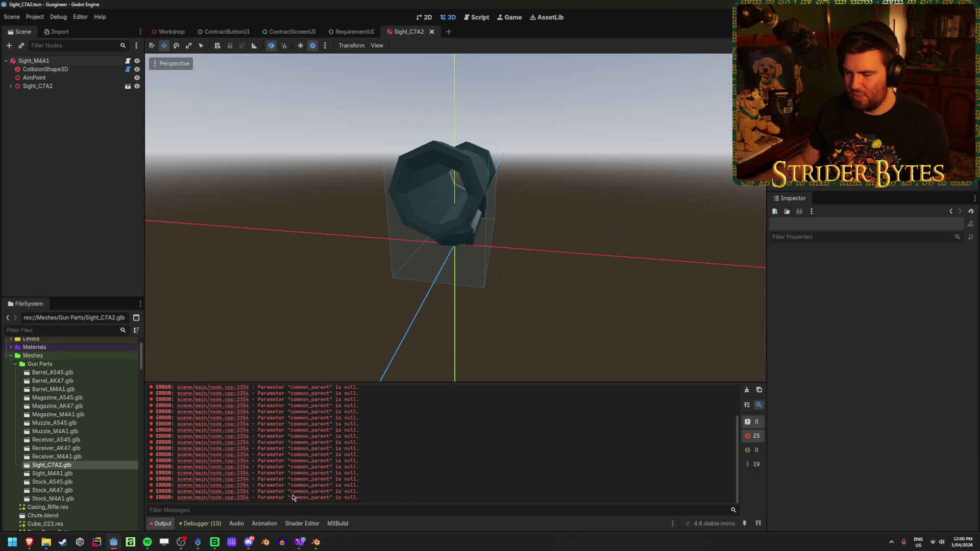
- Rename the root node from Sight_M4A1 to Sight_C7A2 and save the scene
left_click(69, 70)
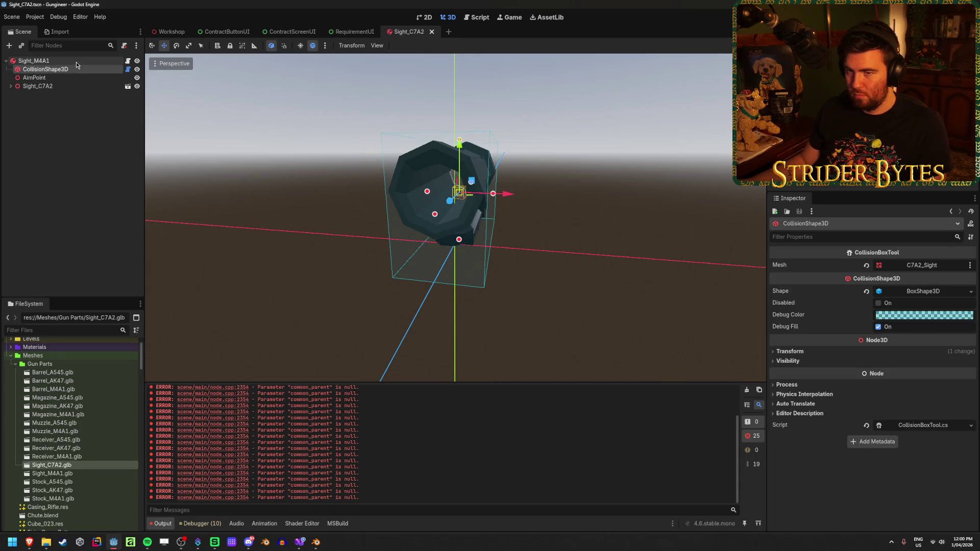
double_click(75, 61)
key("BackSpace")
key("BackSpace")
key("BackSpace")
type("C7A2")
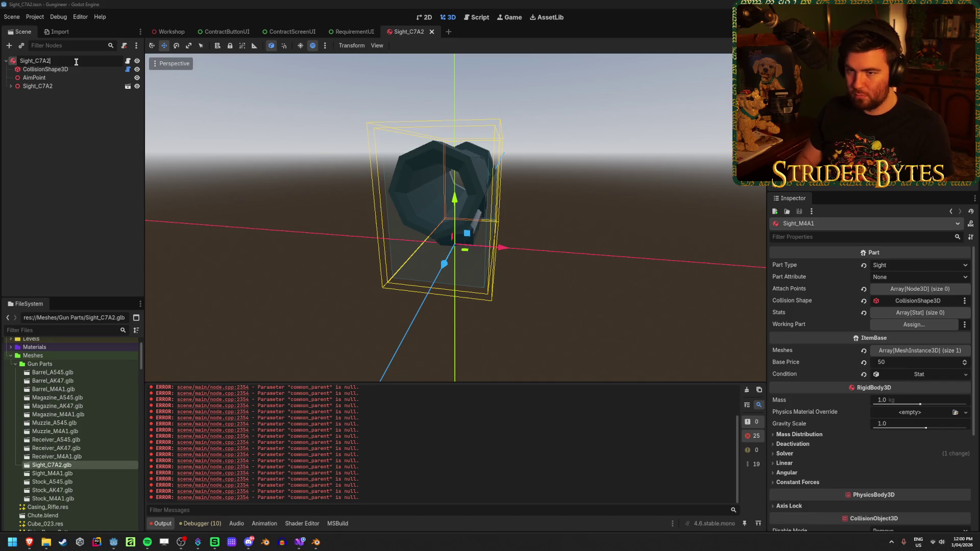
key("Return")
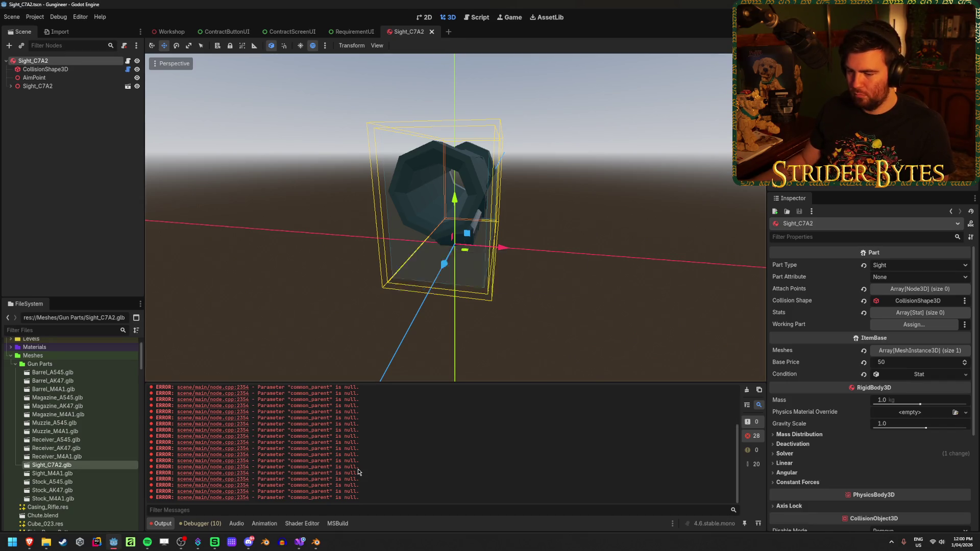
key("ctrl+shift+k")
key("ctrl+s")
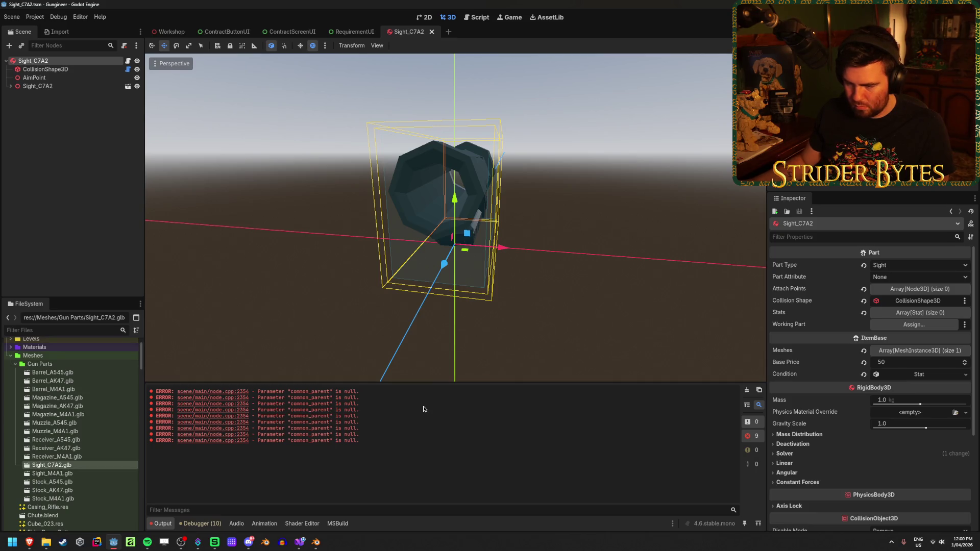
- Clear all messages from the Output log
left_click_drag(330, 426, 145, 429)
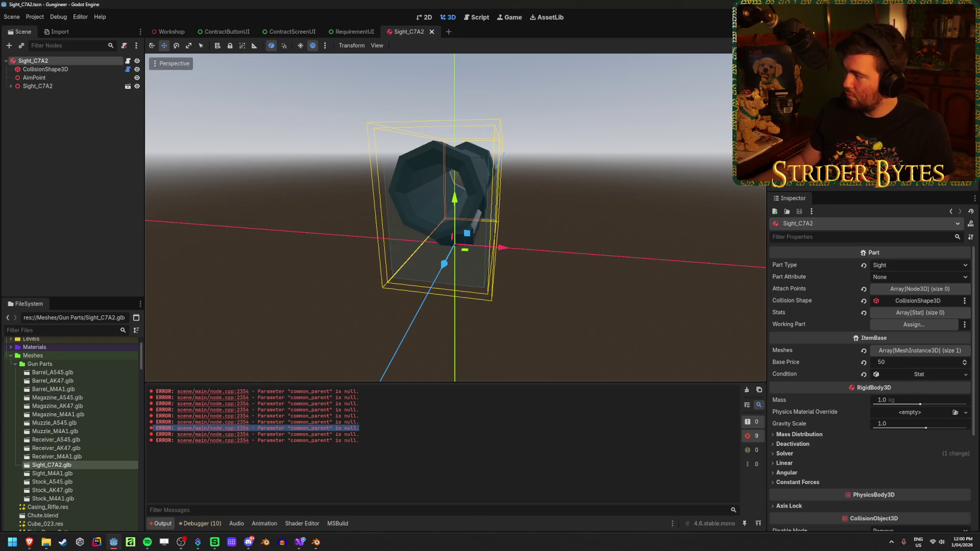
key("alt+Tab")
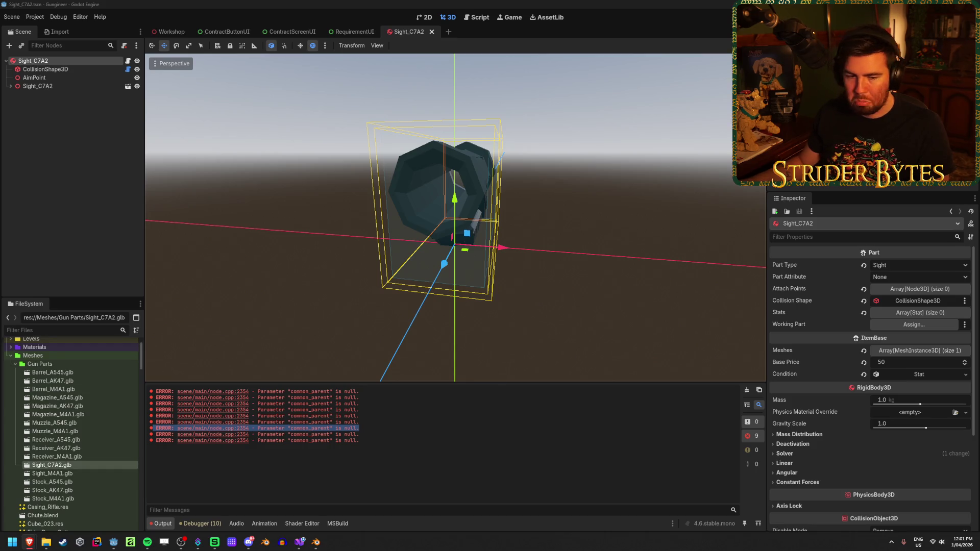
left_click(281, 432)
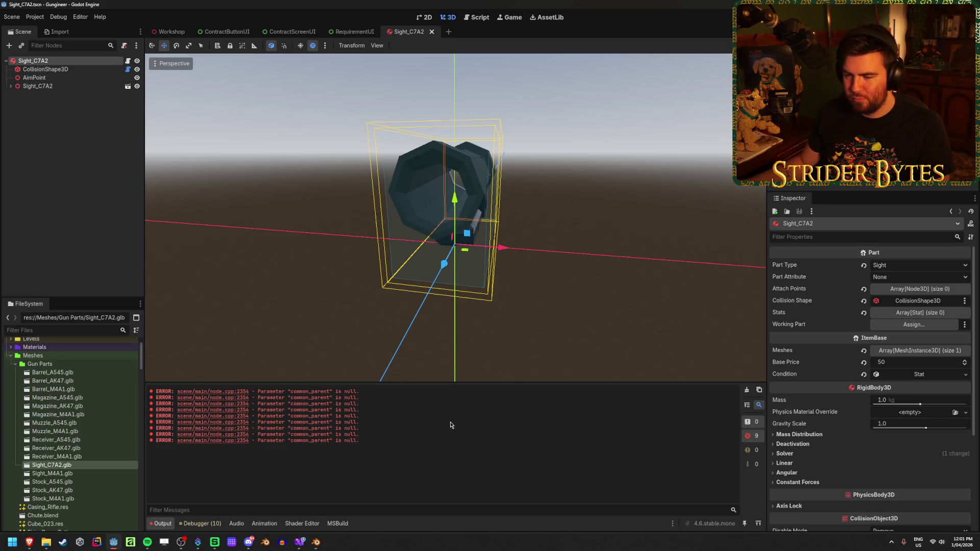
left_click(746, 390)
- Reselect the root and inspect the child Sight_C7A2 node's contents around the sight
left_click(88, 189)
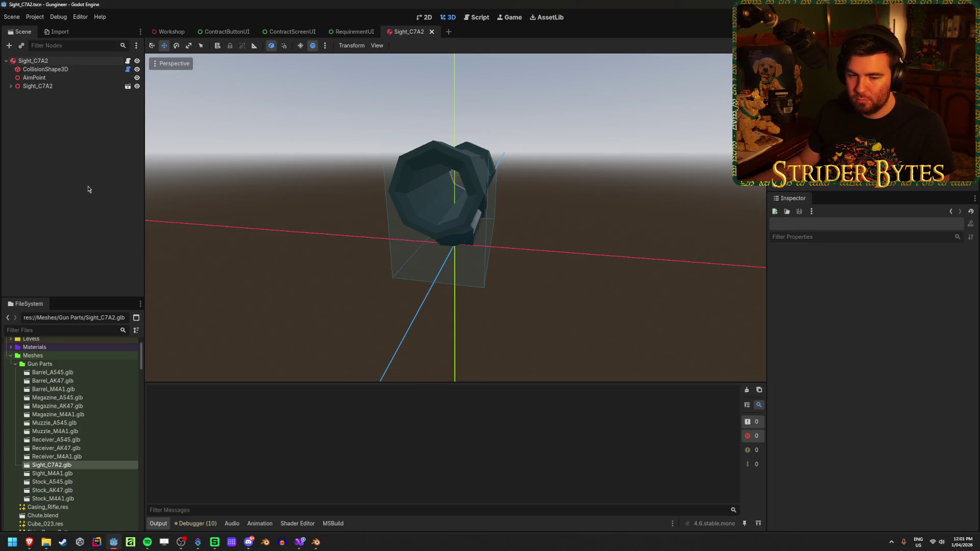
left_click(84, 61)
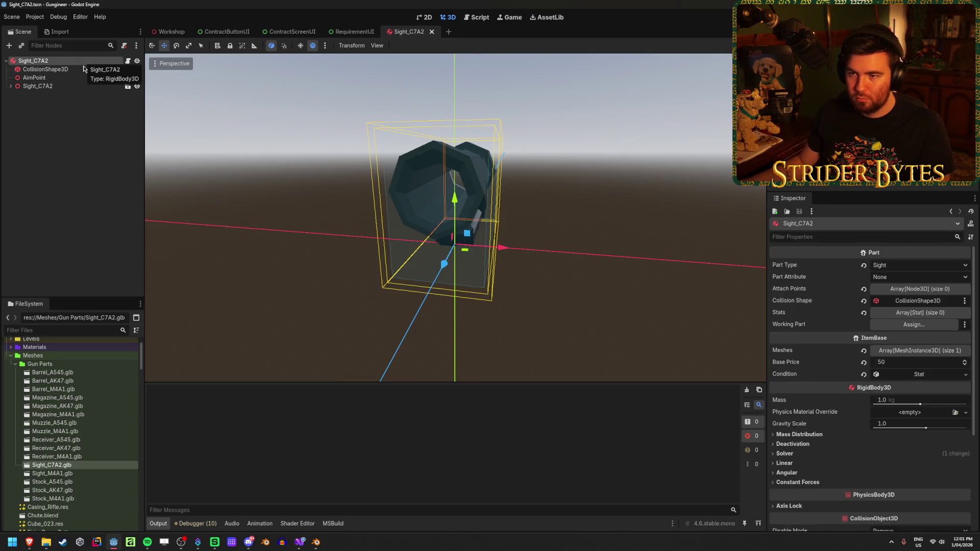
left_click(352, 32)
left_click(423, 33)
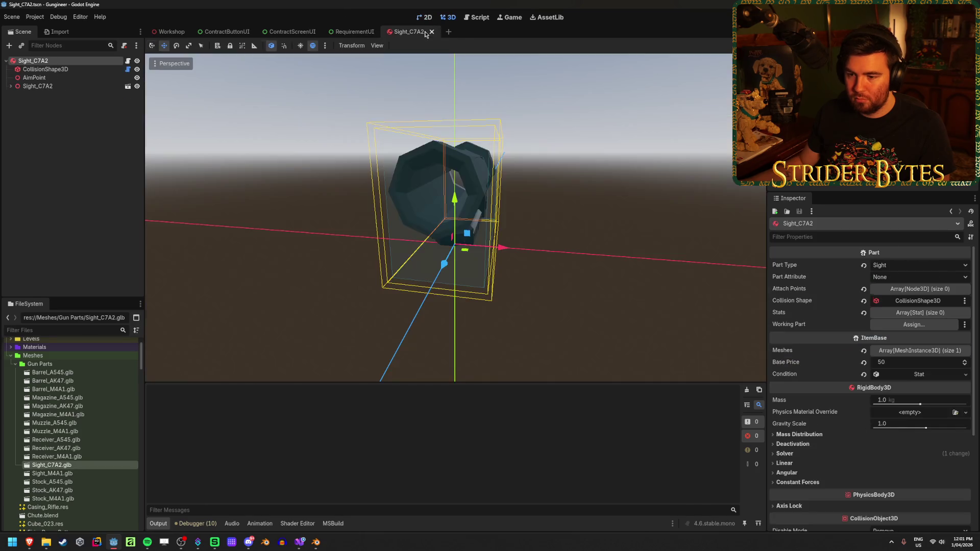
left_click(47, 196)
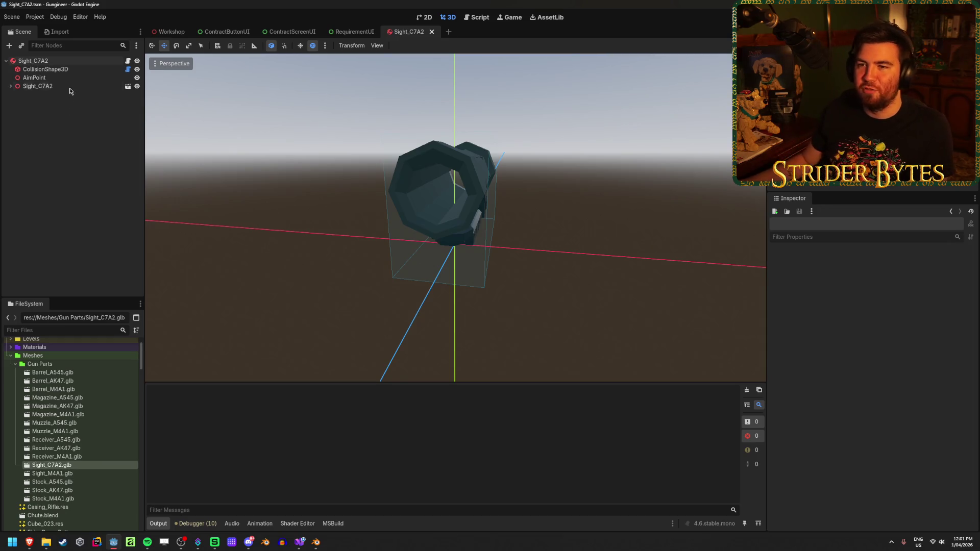
left_click(20, 86)
left_click(9, 86)
left_click(10, 86)
left_click(29, 127)
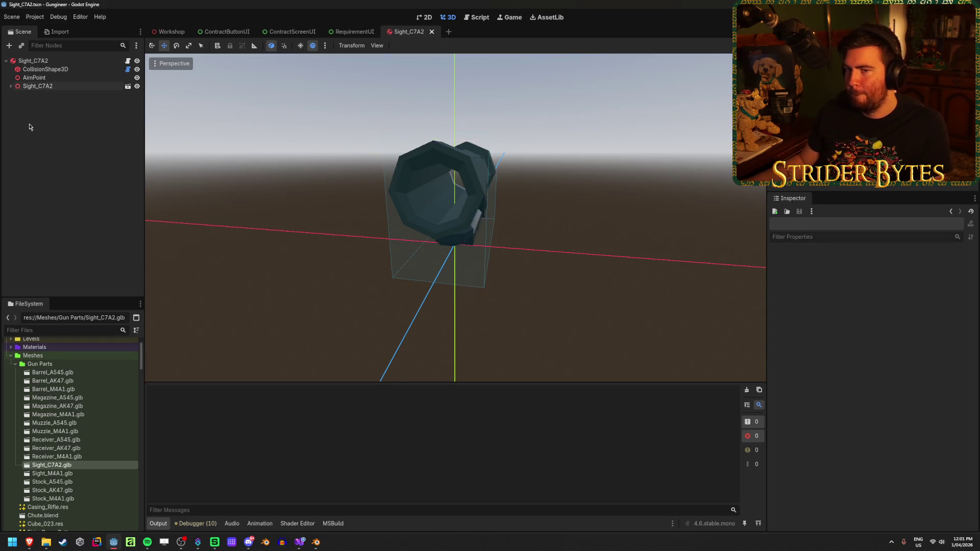
mouse_move(225, 144)
left_mouse_down()
mouse_move(255, 168)
mouse_move(234, 153)
left_mouse_up()
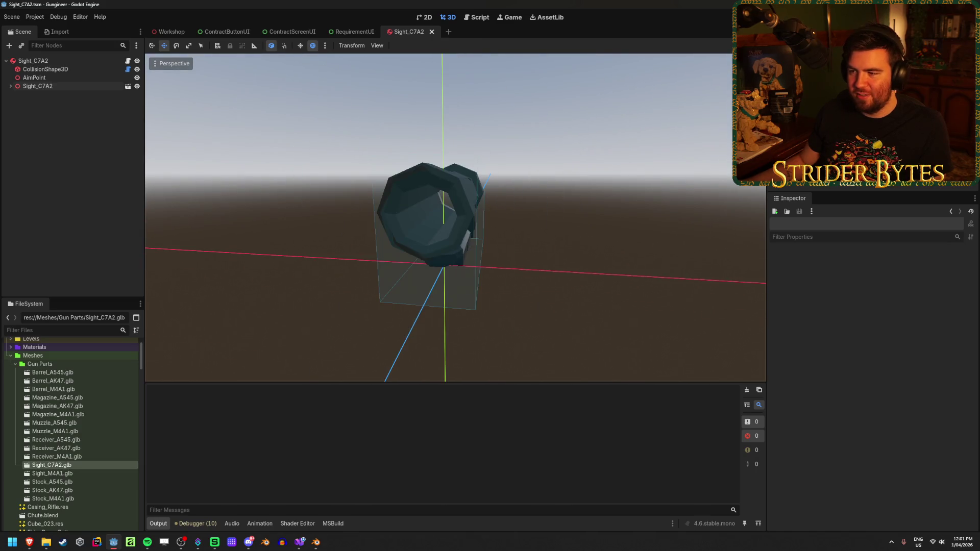
- Add a MeshInstance3D child node under the Sight_C7A2 root
right_click(86, 108)
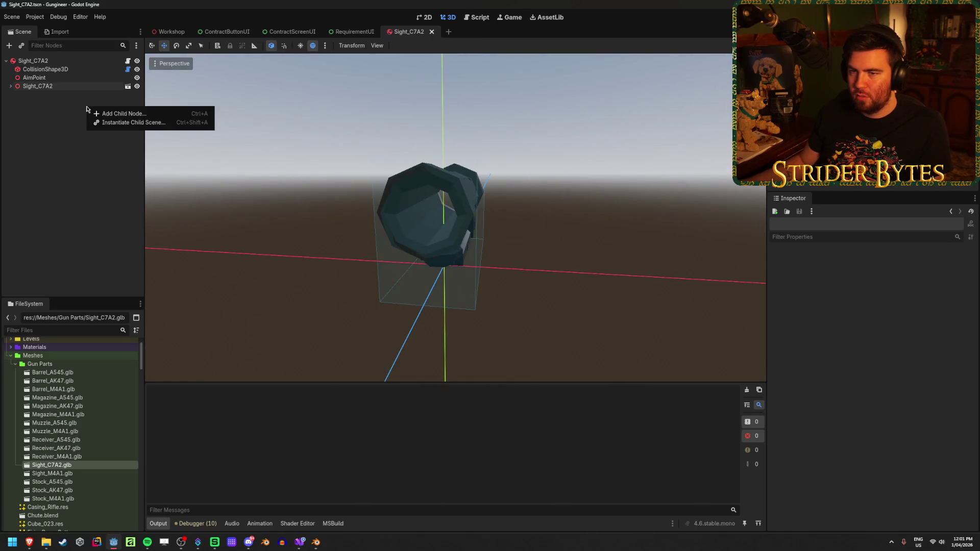
right_click(49, 108)
right_click(49, 109)
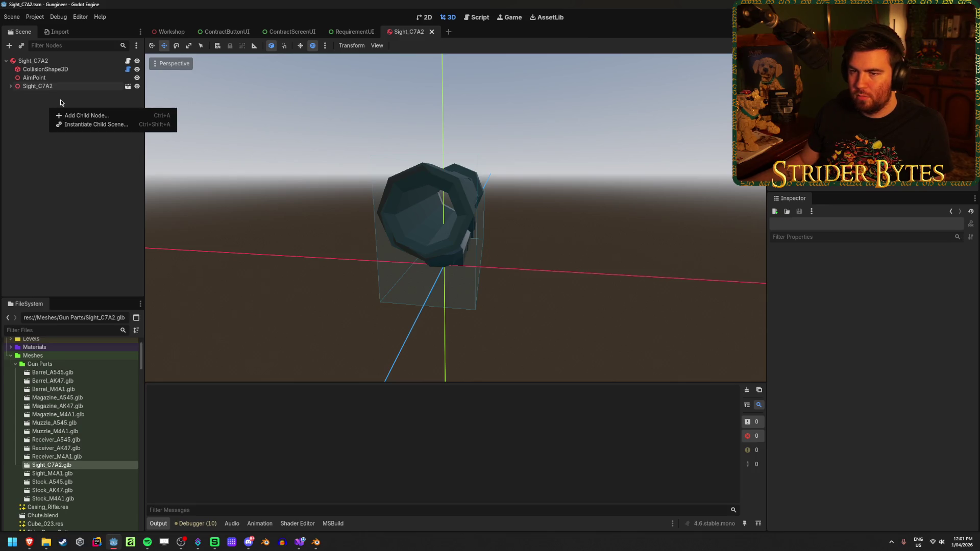
right_click(73, 60)
left_click(104, 79)
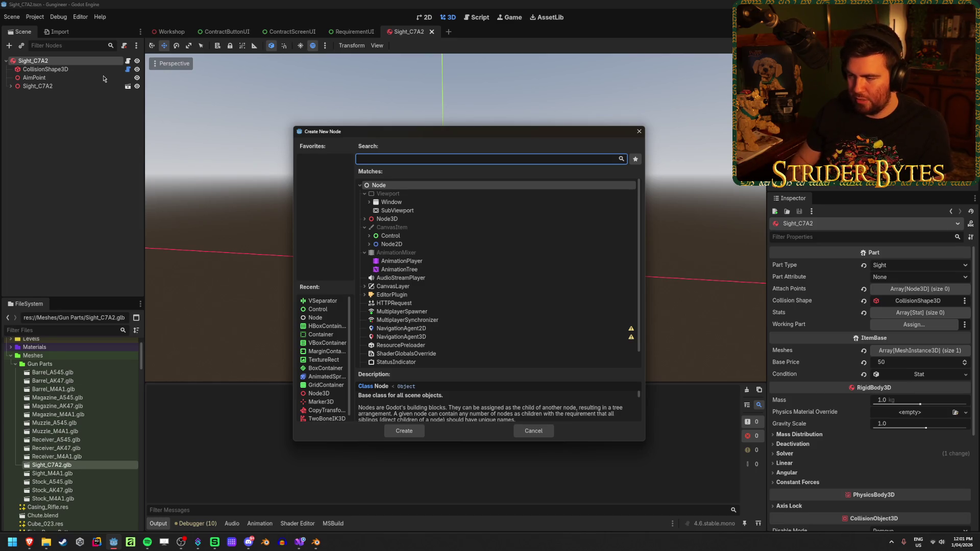
type("panel")
key("BackSpace")
key("BackSpace")
key("BackSpace")
type("meshi")
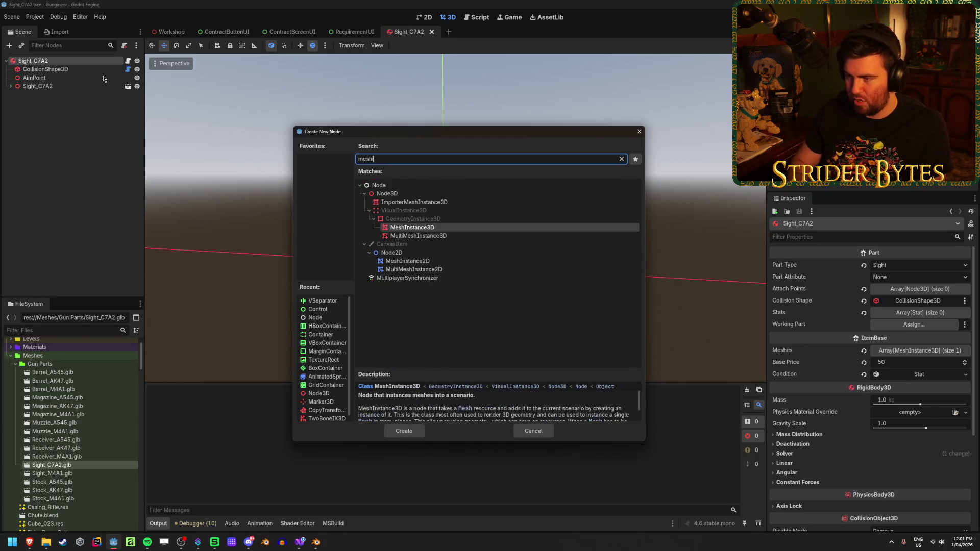
key("Return")
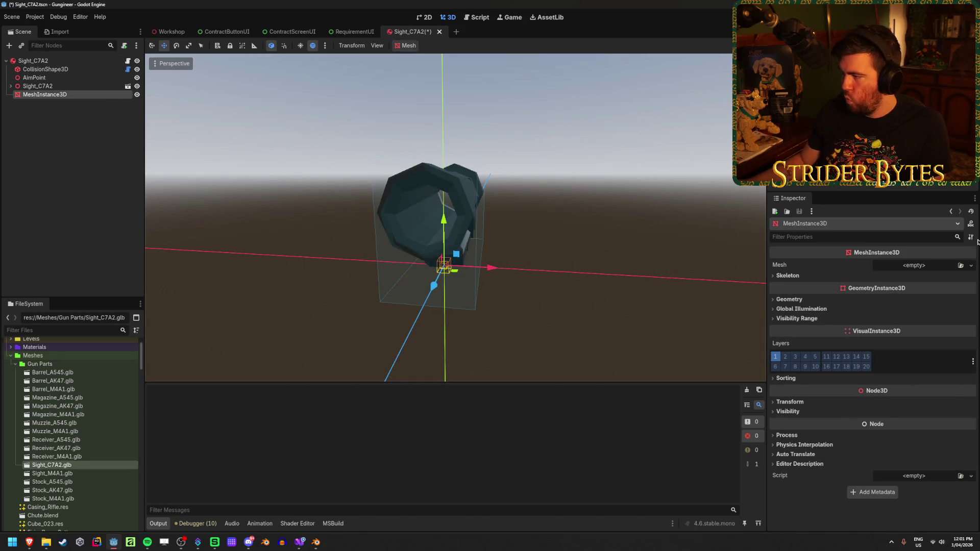
- Give the MeshInstance3D a new QuadMesh and set its Size x to 0.1
left_click(961, 266)
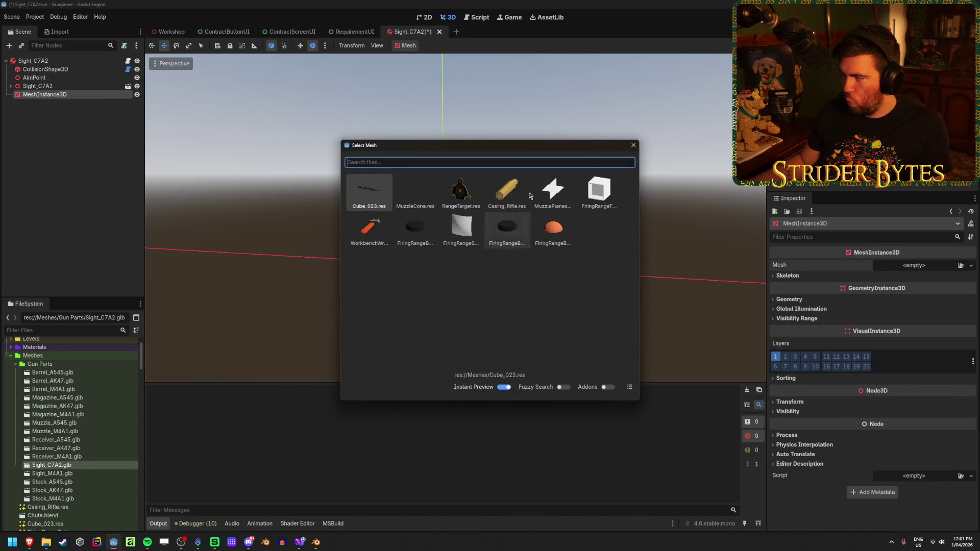
left_click(634, 145)
left_click(970, 265)
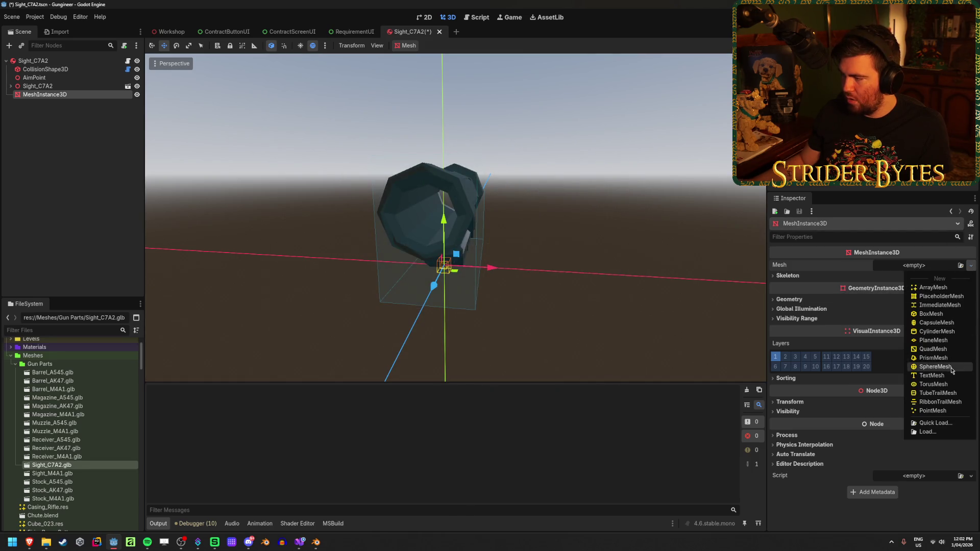
left_click(942, 349)
scroll(568, 270, "down", 5)
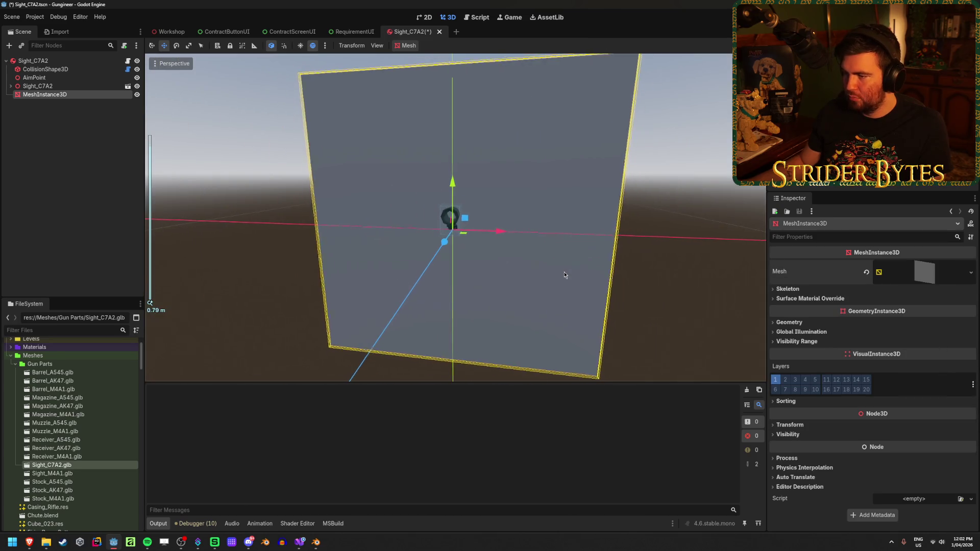
left_click(923, 272)
left_click(902, 351)
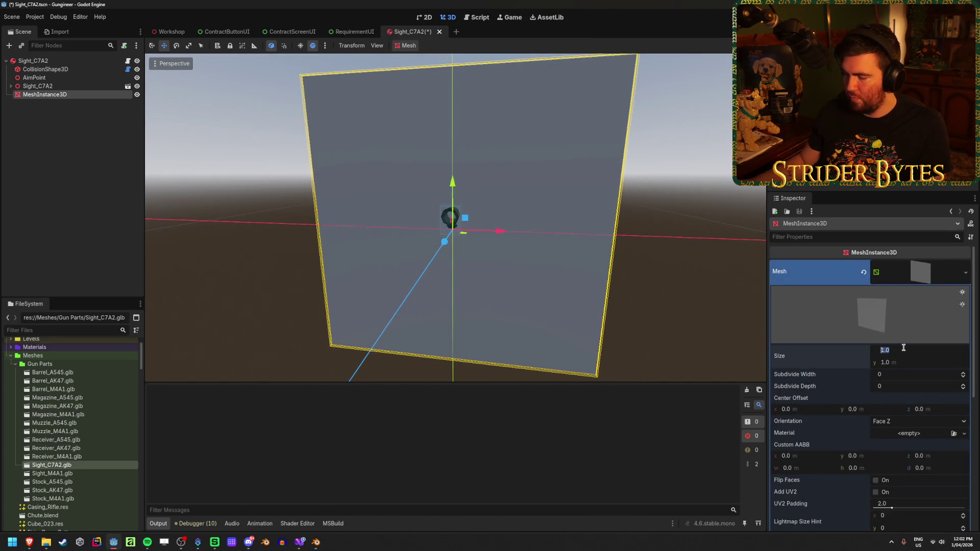
type("0.1")
key("Tab")
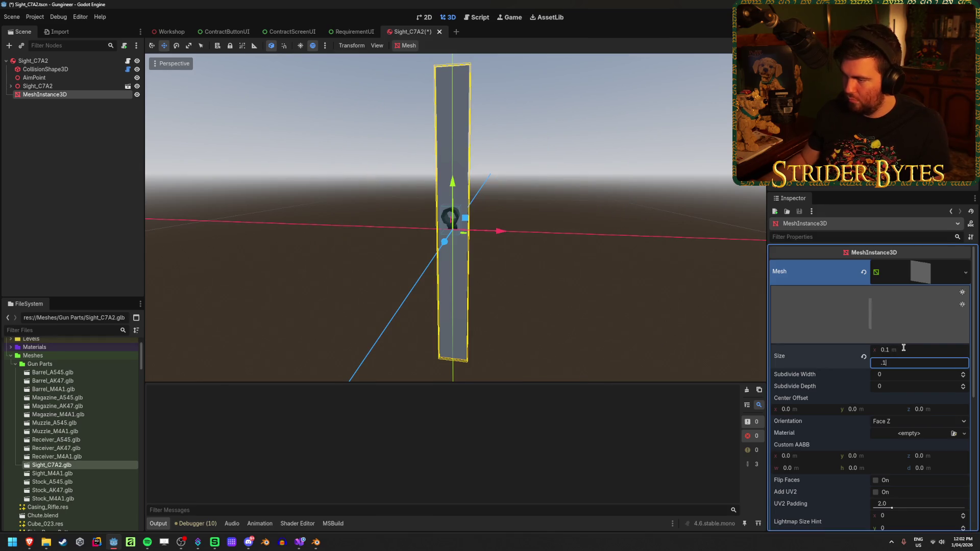
- Resize the QuadMesh to 0.05 × 0.05 m
key("Return")
scroll(555, 291, "up", 5)
left_click(905, 350)
type("0.05")
key("Tab")
type(".0")
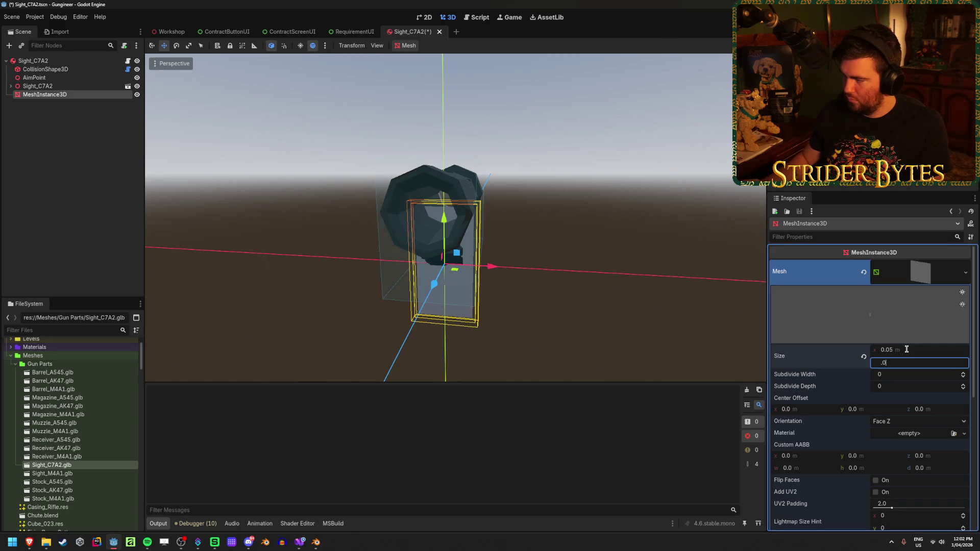
type("5")
key("Return")
- Move the lens plane up and forward into the sight's front ring, centred
left_click_drag(444, 222, 446, 162)
key("KP_4")
key("KP_4")
key("KP_4")
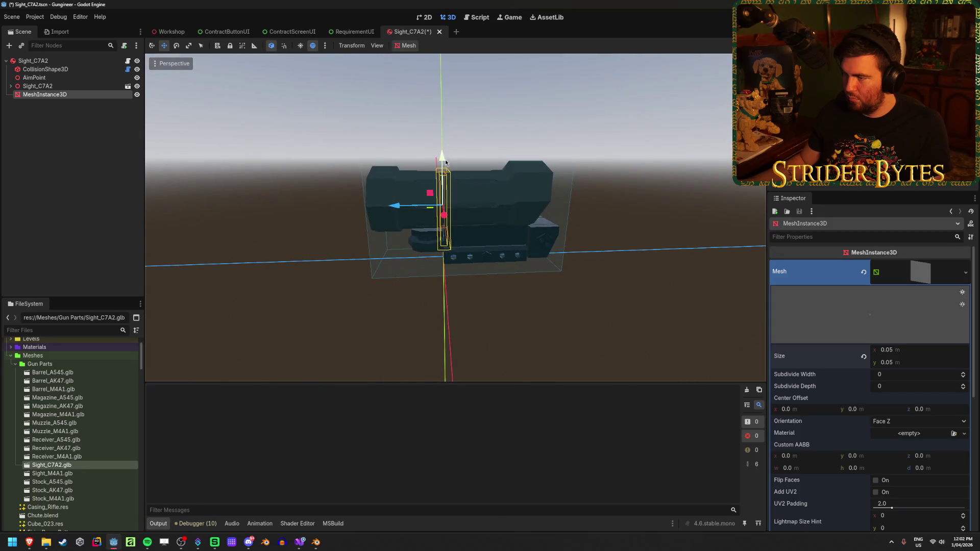
mouse_move(396, 205)
left_mouse_down()
mouse_move(338, 201)
mouse_move(294, 233)
left_mouse_up()
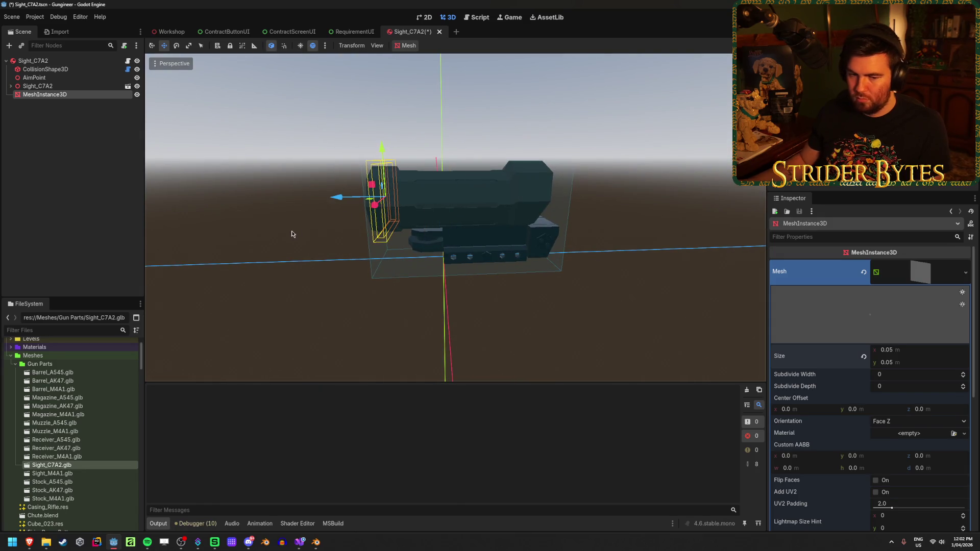
key("KP_6")
key("KP_6")
key("KP_6")
scroll(428, 277, "up", 1)
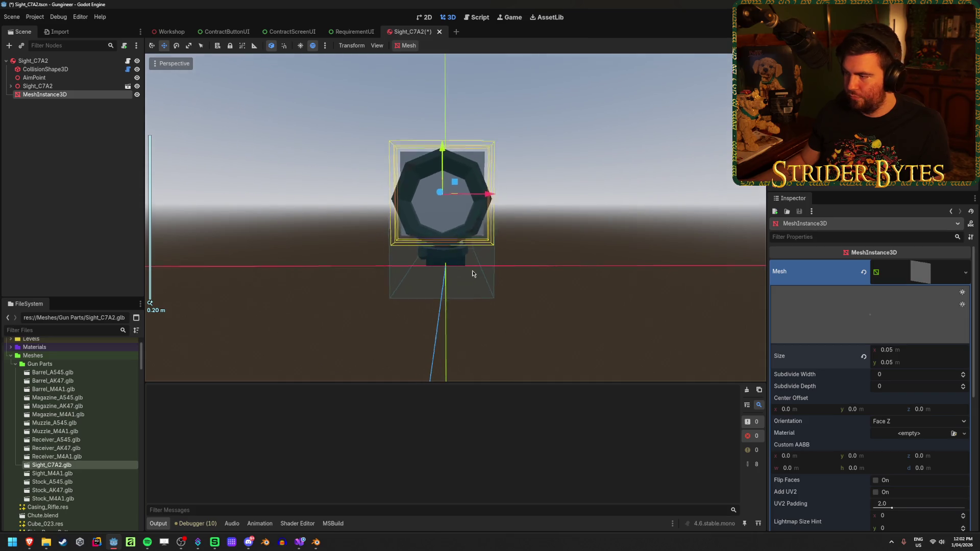
left_click_drag(440, 149, 439, 154)
left_click_drag(489, 196, 486, 200)
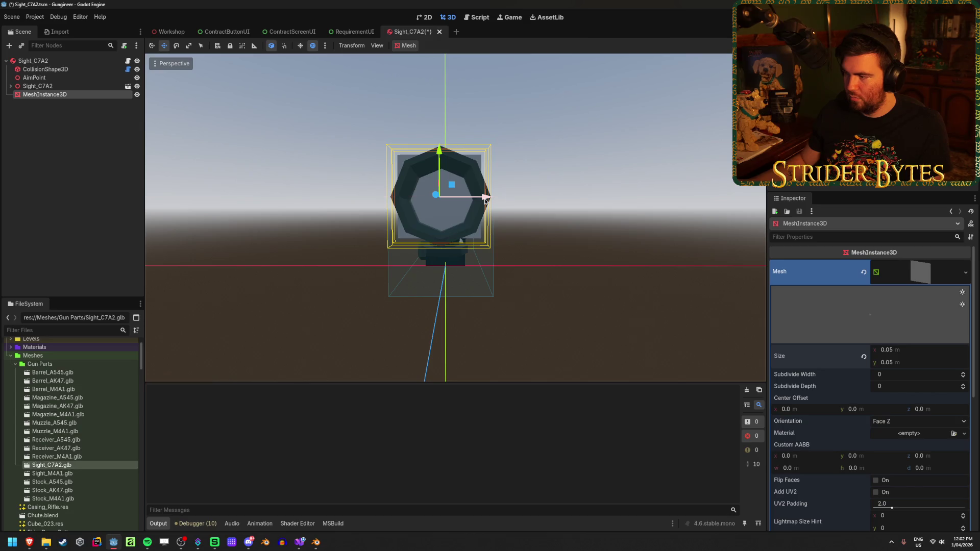
scroll(821, 390, "down", 1)
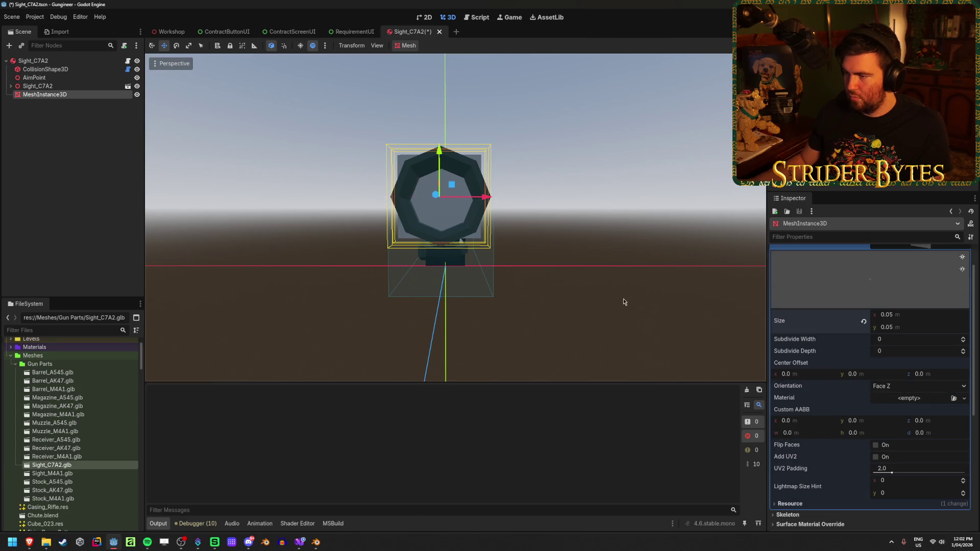
left_click_drag(623, 301, 562, 321)
mouse_move(54, 95)
left_mouse_down()
mouse_move(48, 80)
mouse_move(42, 109)
left_mouse_up()
key("KP_1")
scroll(518, 205, "up", 2)
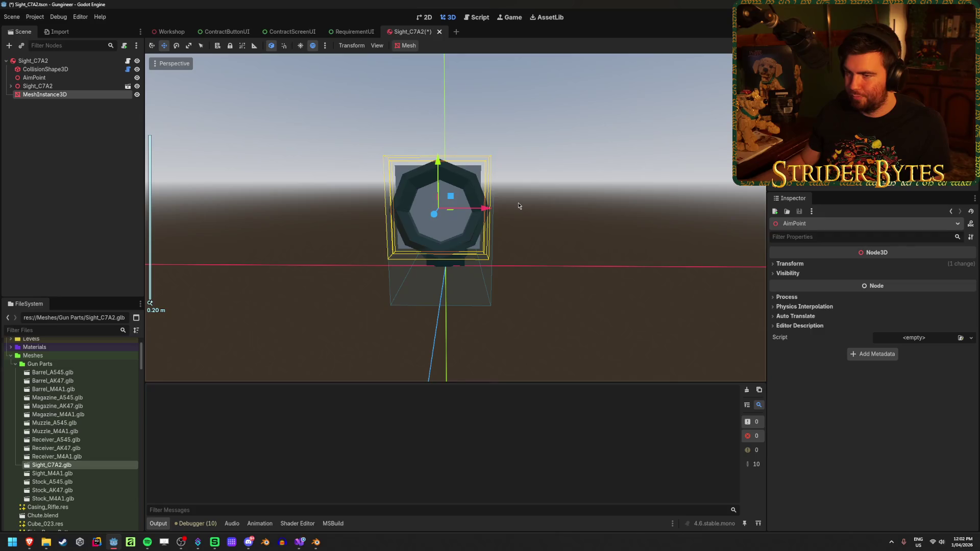
scroll(494, 272, "up", 2)
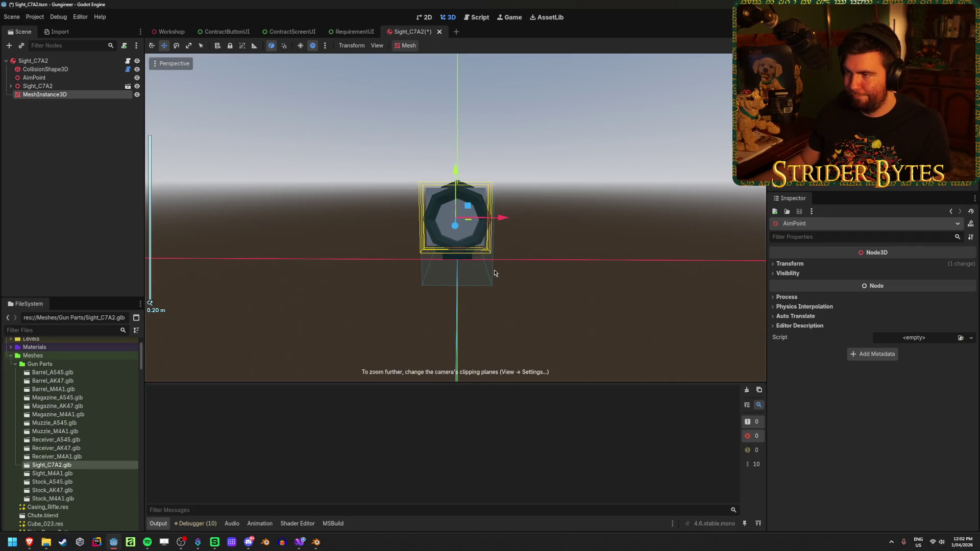
- Change the editor viewport's View Z-Near from 0.05 to 0.01
left_click(378, 45)
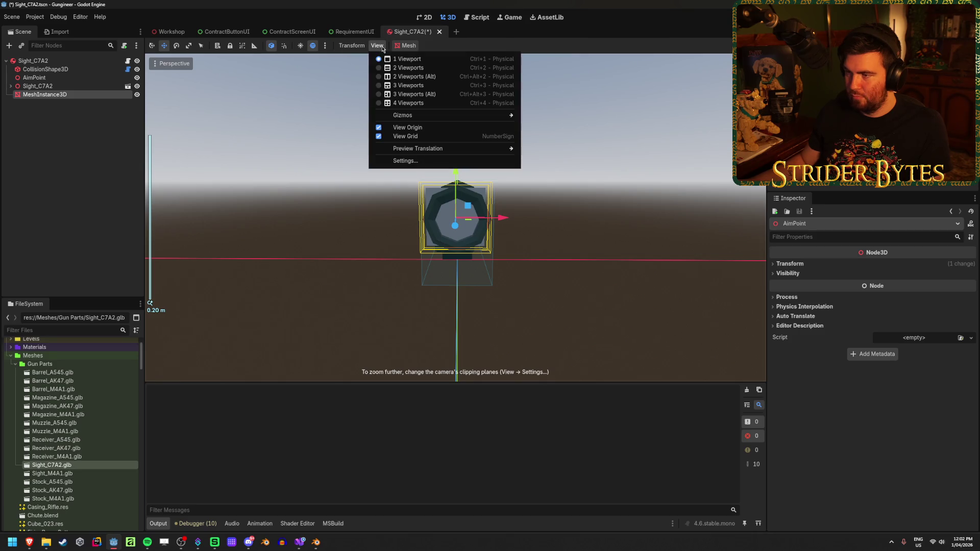
left_click(401, 161)
left_click(490, 276)
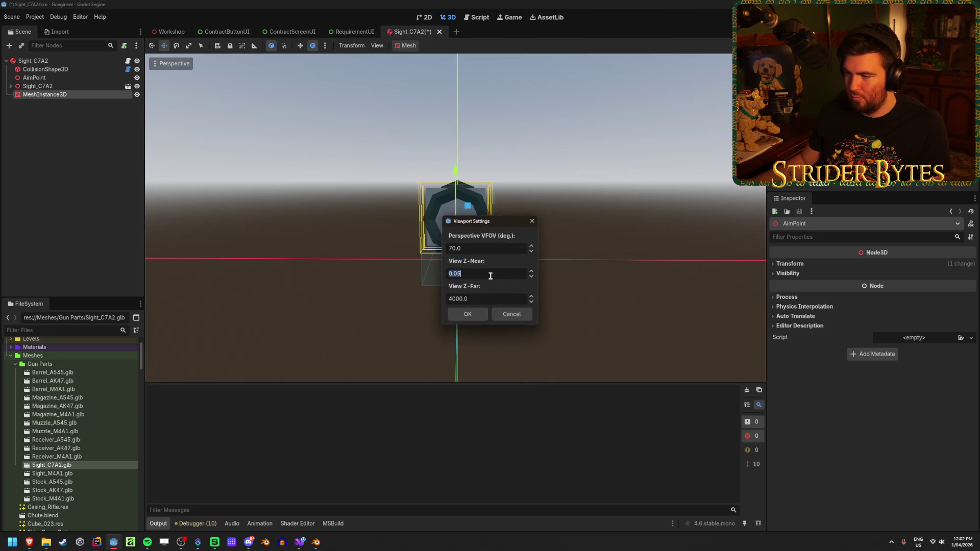
key("BackSpace")
type("0.01")
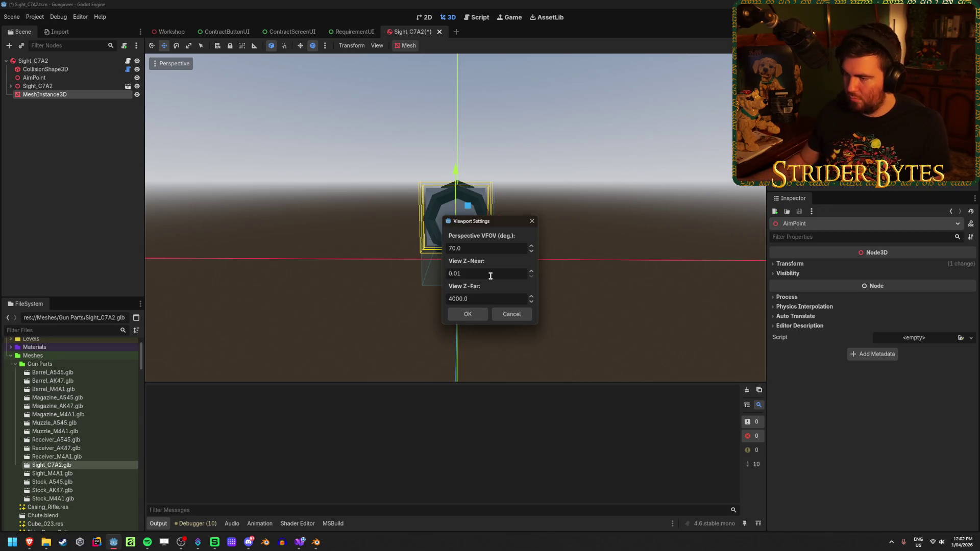
left_click(467, 314)
scroll(519, 281, "up", 5)
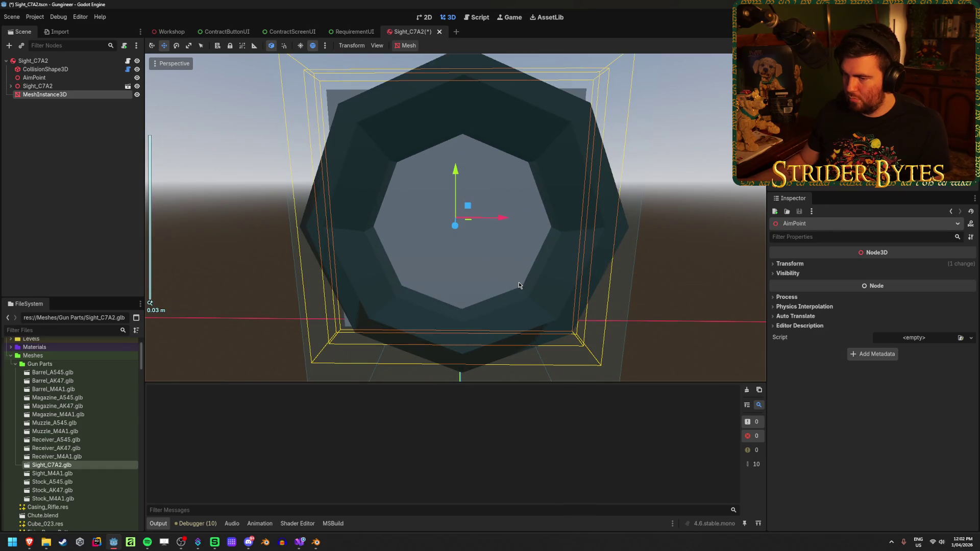
scroll(518, 281, "down", 2)
- Nudge the lens plane sideways on X to centre it and save the Sight_C7A2 scene
mouse_move(518, 281)
left_mouse_down()
mouse_move(461, 244)
mouse_move(393, 251)
mouse_move(488, 235)
mouse_move(533, 242)
mouse_move(542, 204)
mouse_move(521, 225)
mouse_move(505, 218)
left_mouse_up()
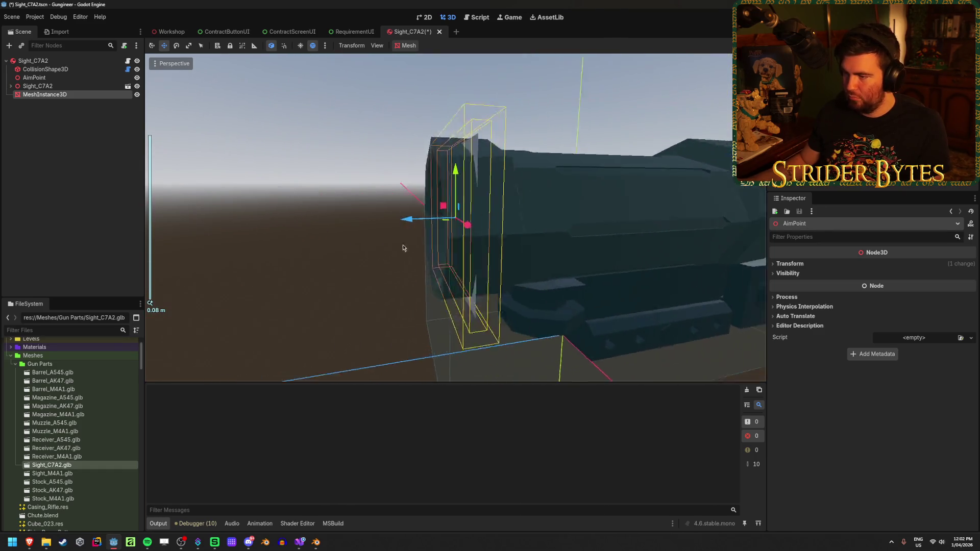
key("ctrl+s")
left_click(455, 174)
mouse_move(584, 237)
left_mouse_down()
mouse_move(552, 265)
mouse_move(331, 250)
mouse_move(584, 240)
left_mouse_up()
key("ctrl+s")
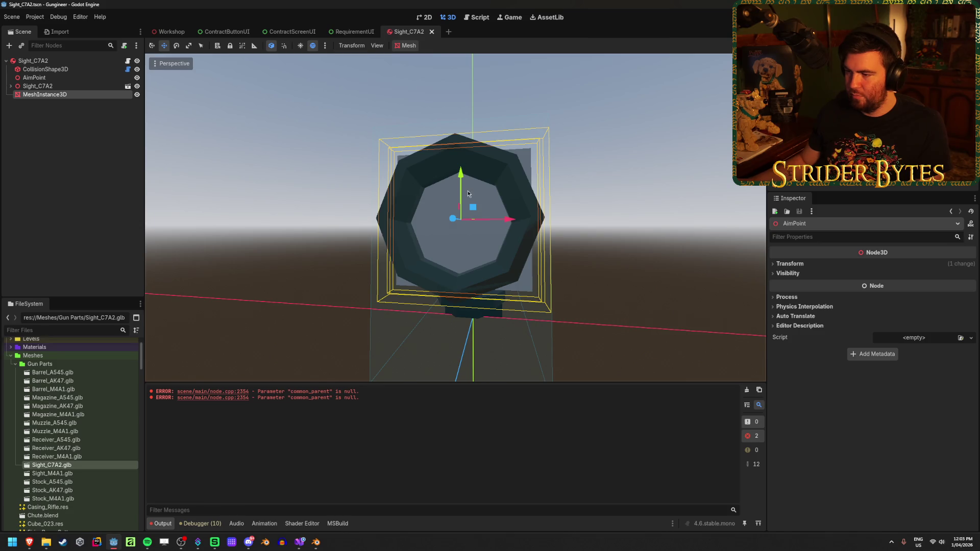
mouse_move(617, 246)
left_mouse_down()
mouse_move(566, 249)
mouse_move(647, 254)
mouse_move(614, 248)
left_mouse_up()
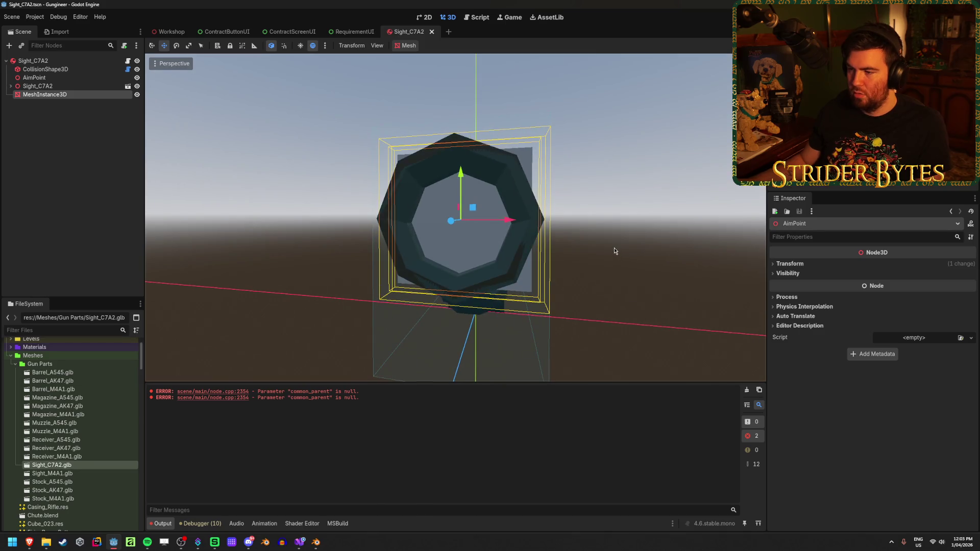
left_click(786, 274)
left_click(786, 274)
left_click(784, 266)
left_click(783, 267)
left_click(34, 78)
left_click(51, 95)
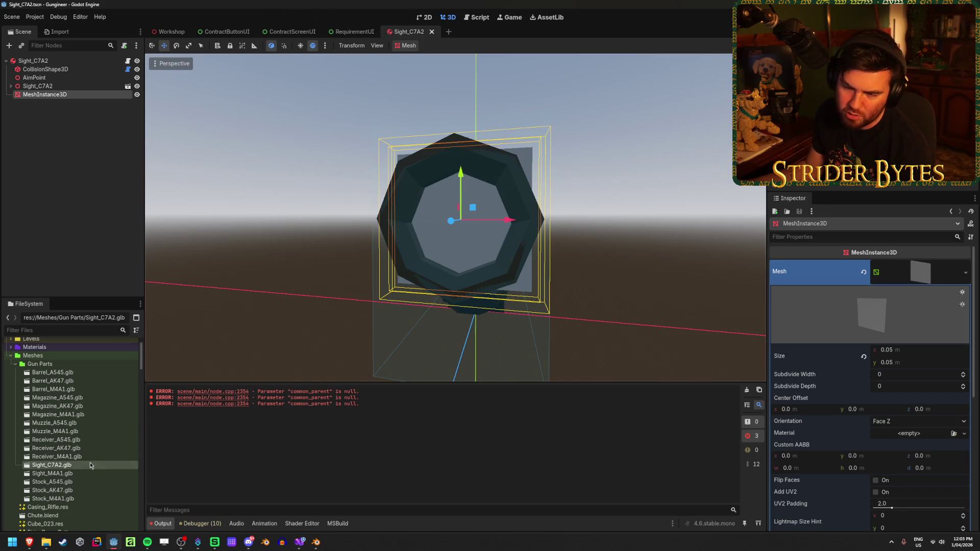
scroll(89, 464, "down", 15)
scroll(90, 464, "down", 5)
scroll(90, 464, "up", 5)
scroll(90, 465, "down", 2)
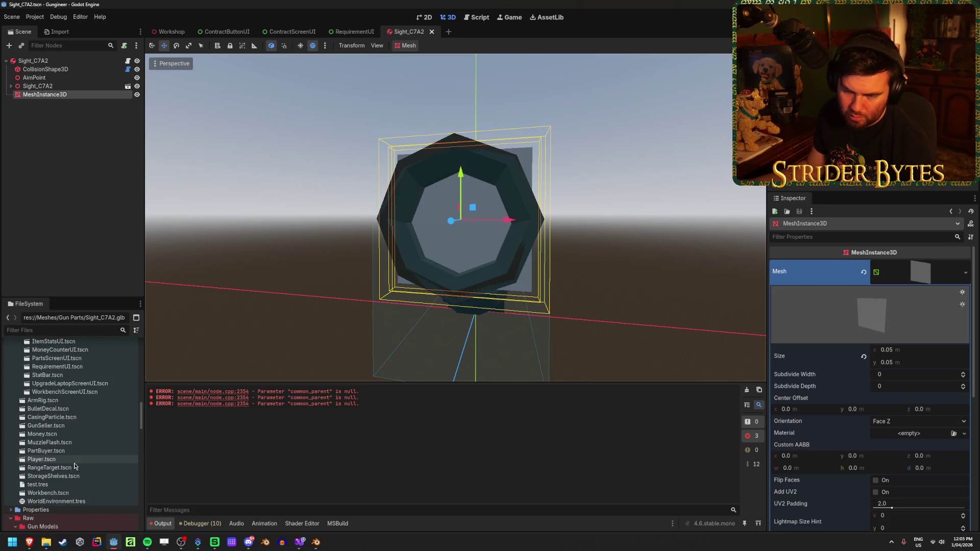
- Open Player.tscn from the FileSystem dock in a new scene tab
double_click(65, 461)
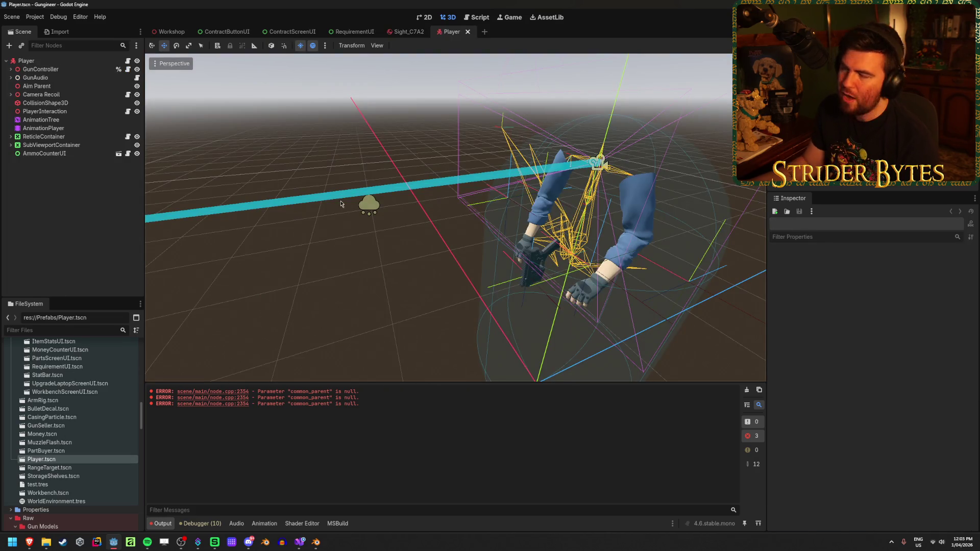
key("alt+Tab")
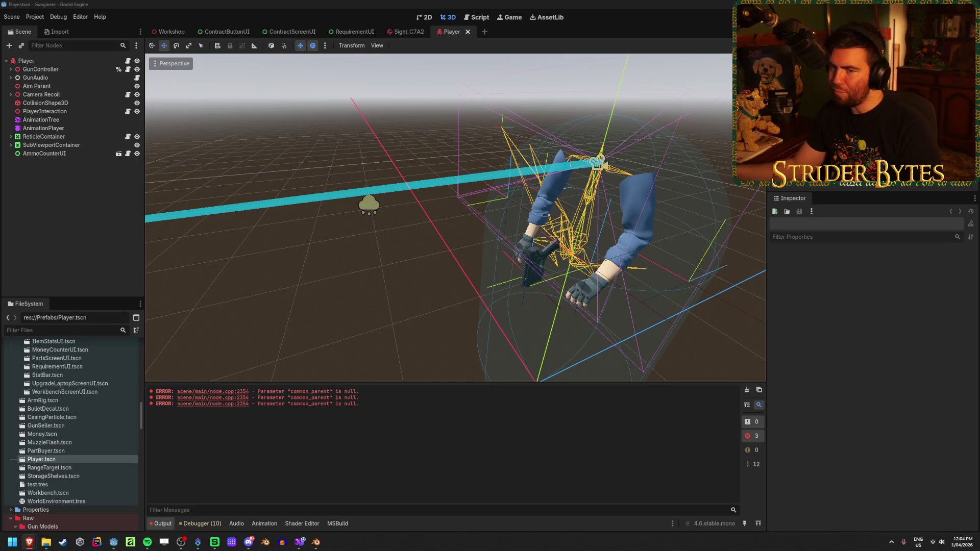
left_click(90, 202)
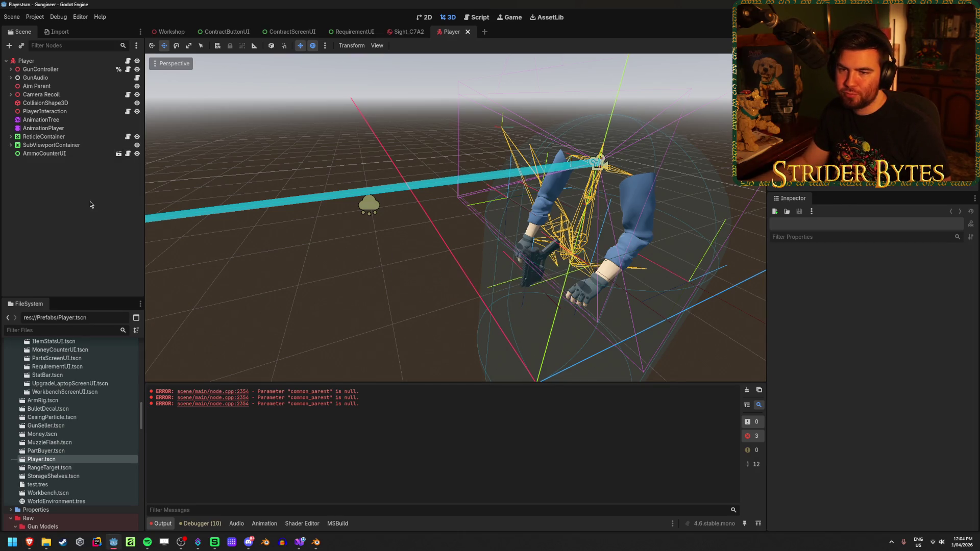
- Add a SubViewport node to the Player scene, reading about SubViewportContainer without adding it
right_click(66, 190)
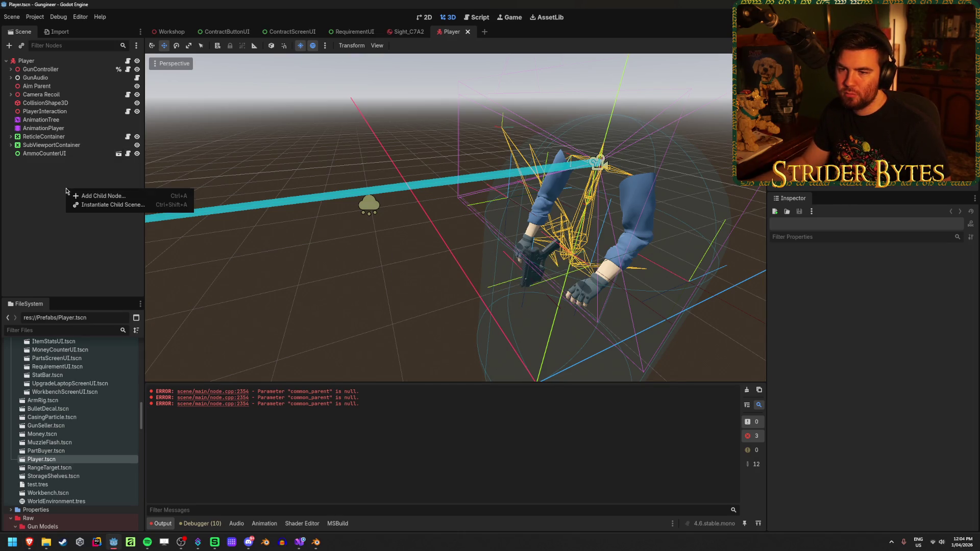
left_click(101, 199)
type("subvie")
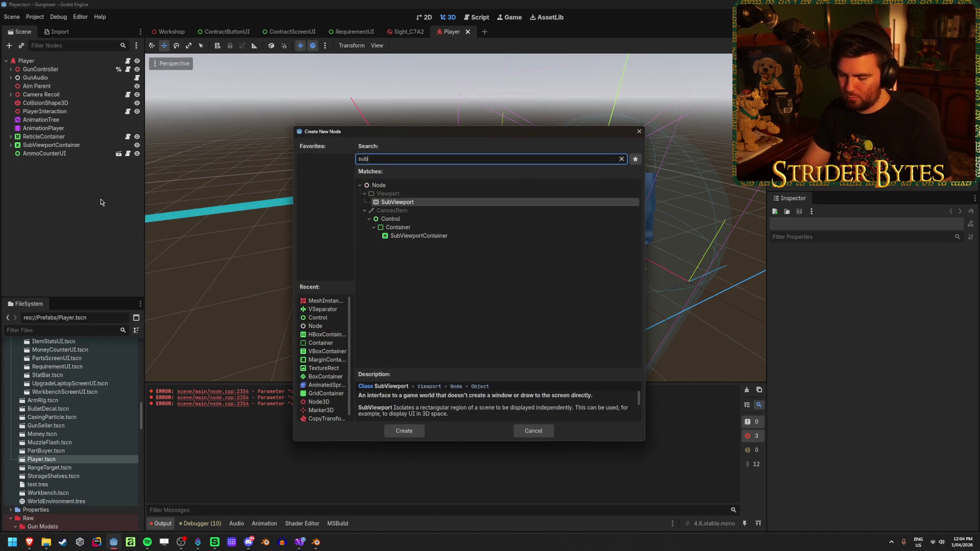
type("w")
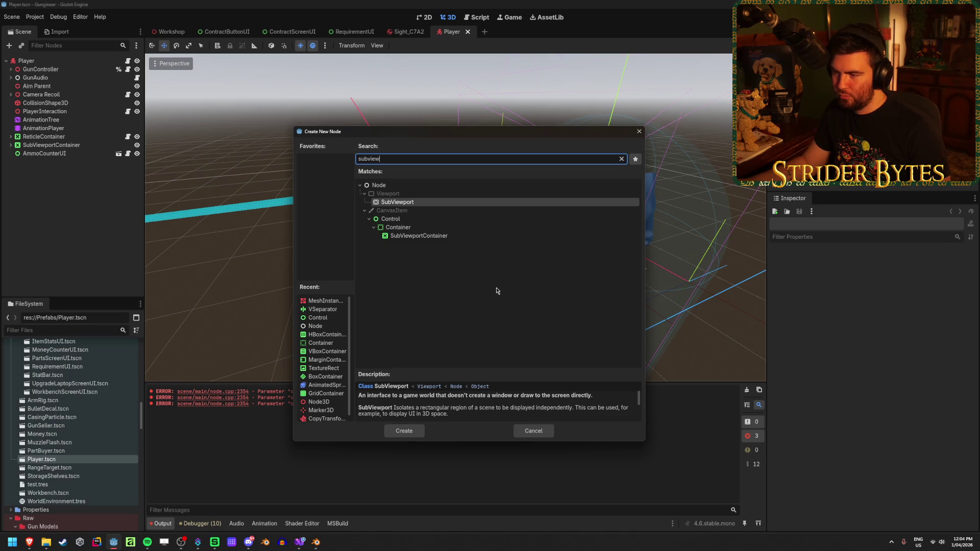
left_click(410, 435)
right_click(76, 198)
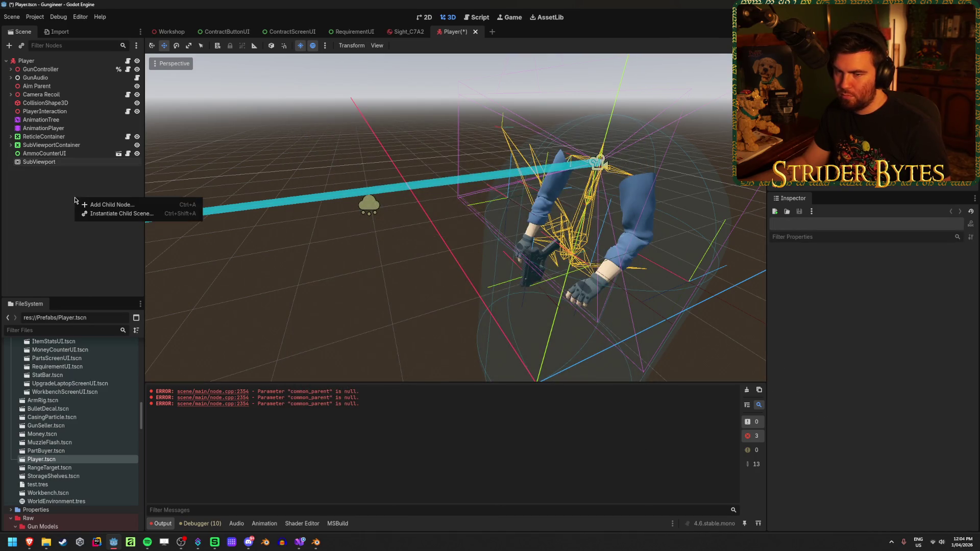
left_click(100, 201)
left_click(431, 237)
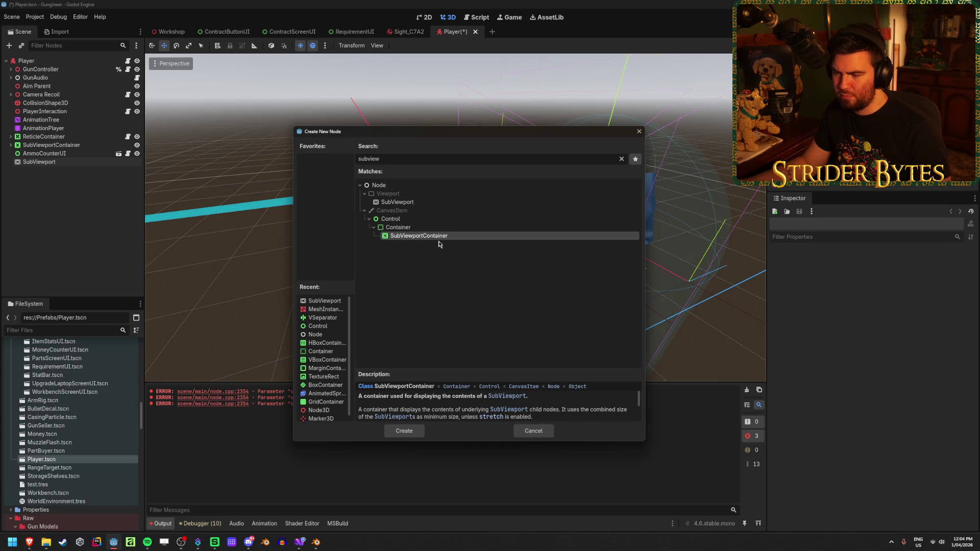
mouse_move(600, 369)
left_mouse_down()
mouse_move(610, 303)
mouse_move(605, 323)
left_mouse_up()
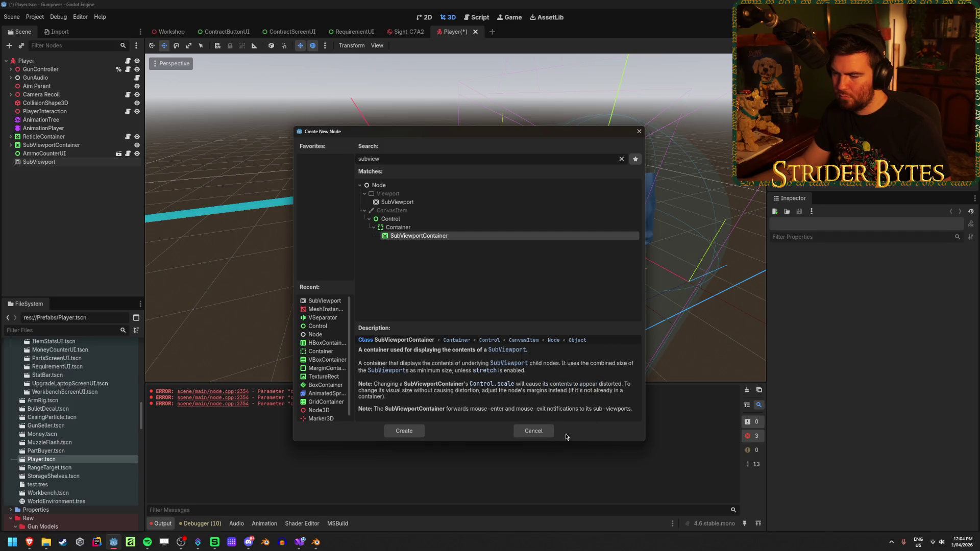
left_click(536, 431)
- Add a Camera3D named ScopeCamera under the SubViewport and save the Player scene
right_click(56, 162)
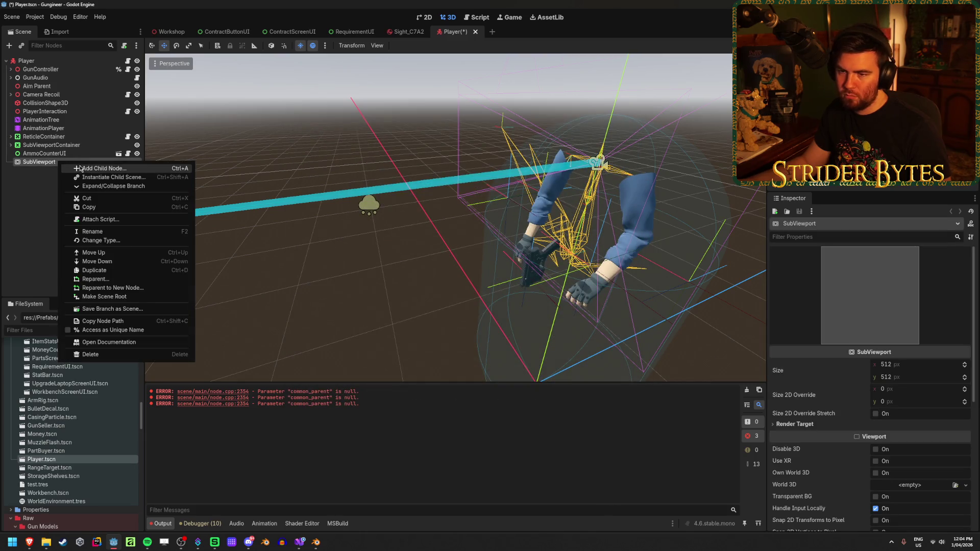
left_click(81, 169)
type("camera3d")
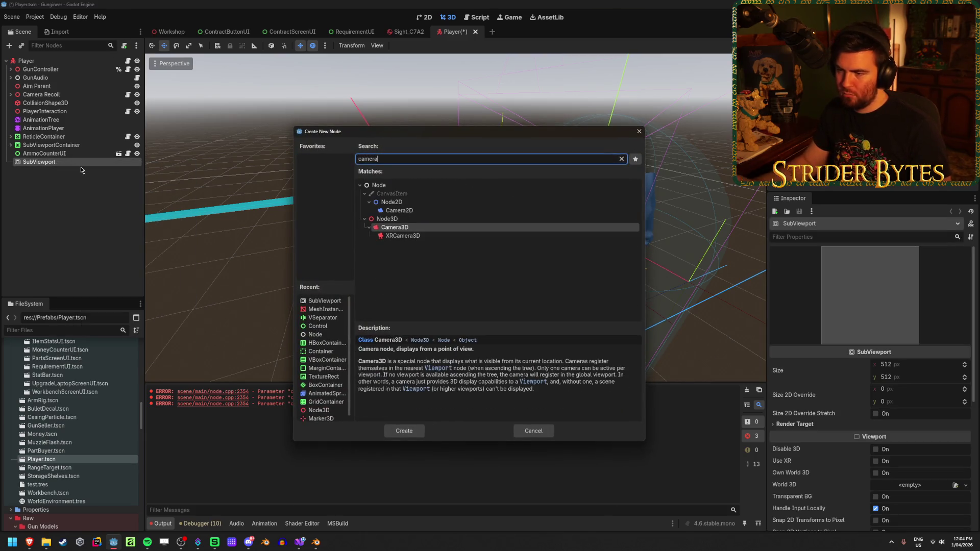
key("Return")
double_click(80, 171)
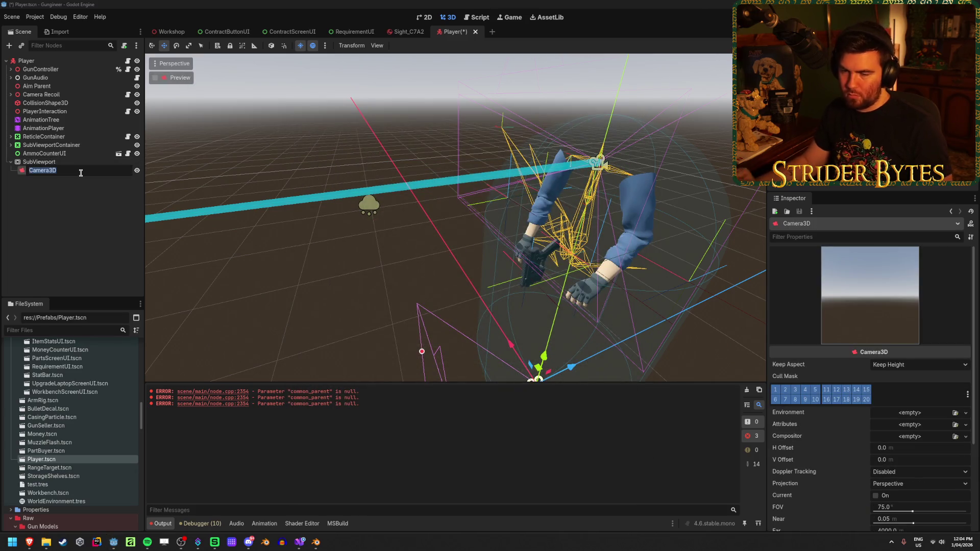
type("Scope")
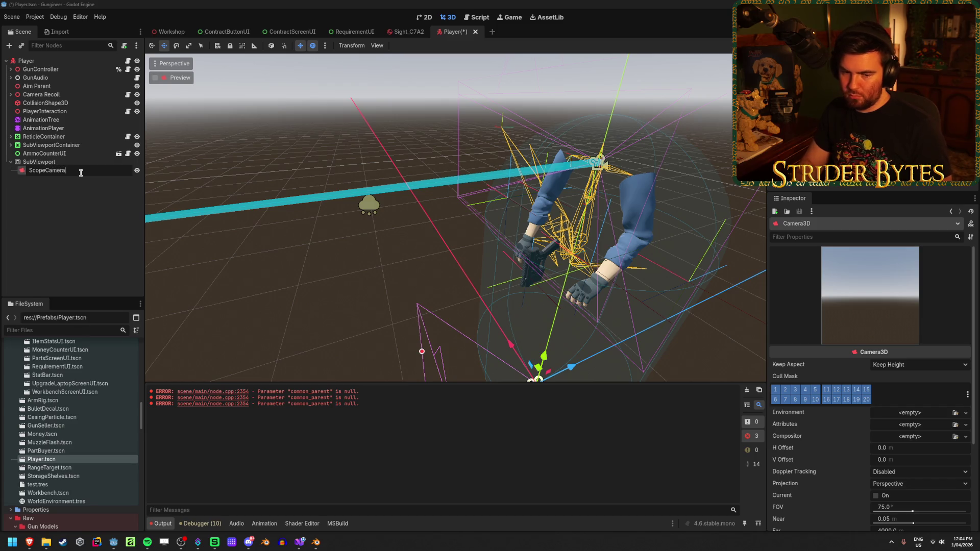
key("Return")
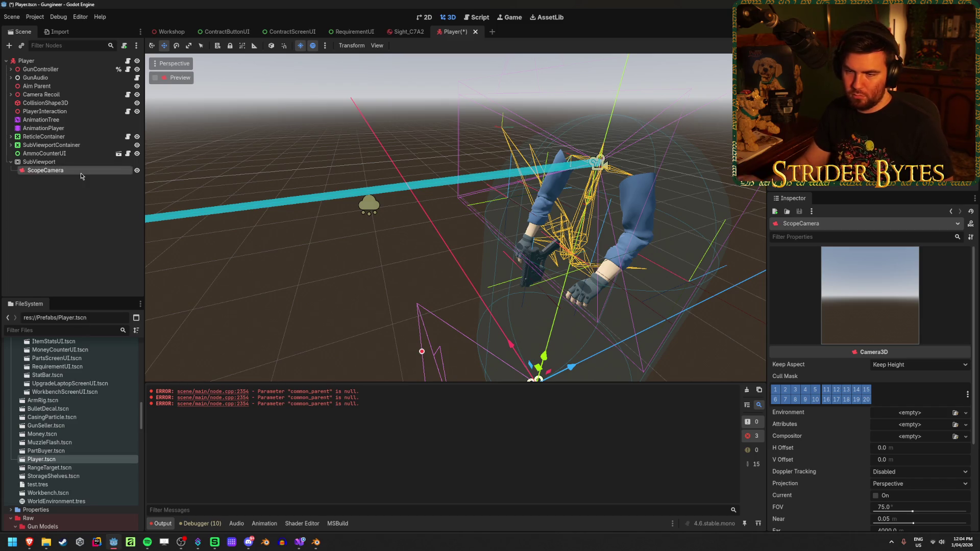
key("ctrl+s")
- Expand SubViewportContainer and select the ScopeCamera to view it in 3D
left_click(32, 145)
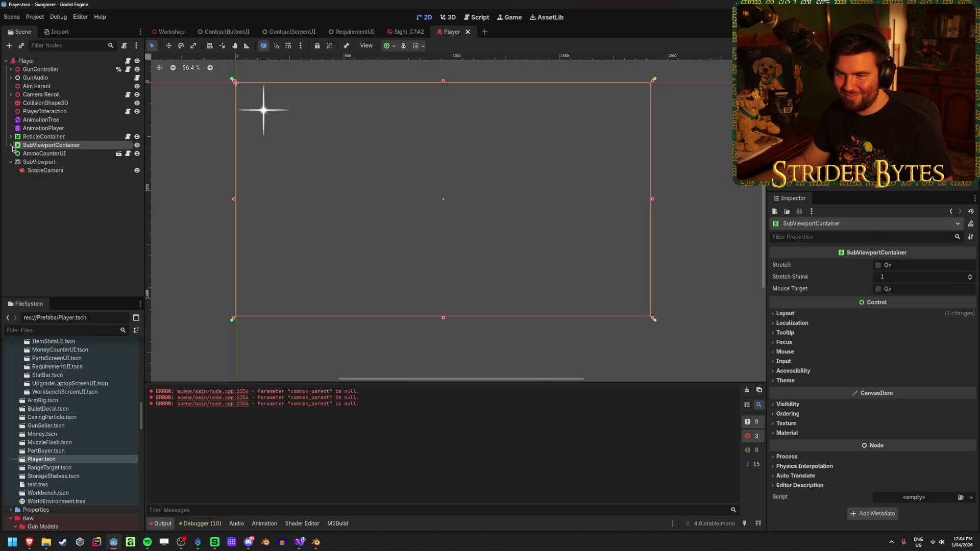
left_click(45, 153)
left_click(51, 162)
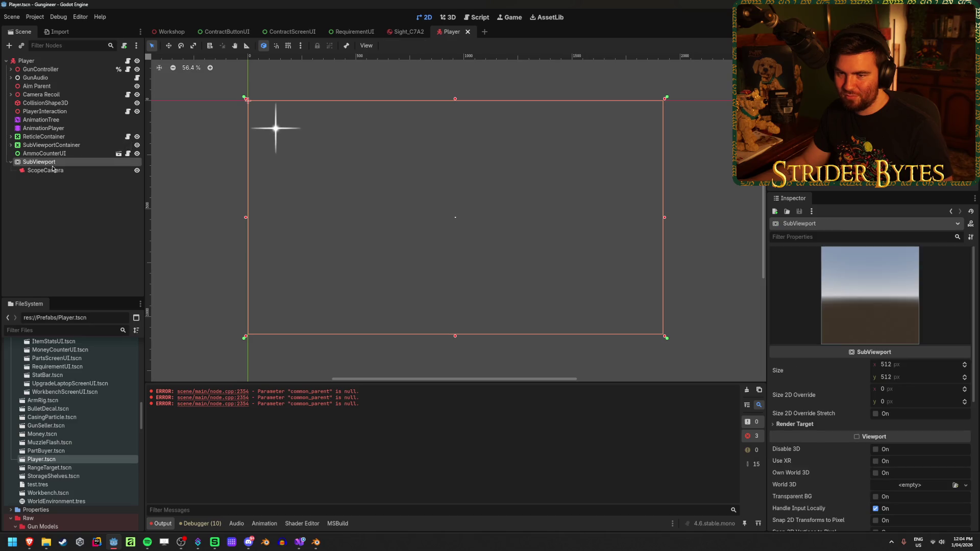
left_click(10, 145)
left_click(53, 153)
left_click(60, 179)
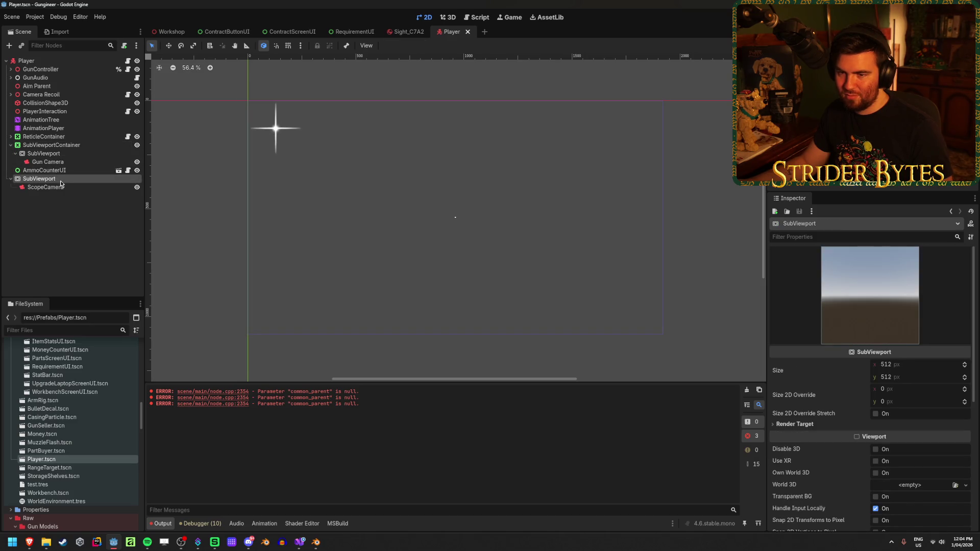
left_click(59, 189)
scroll(466, 259, "down", 3)
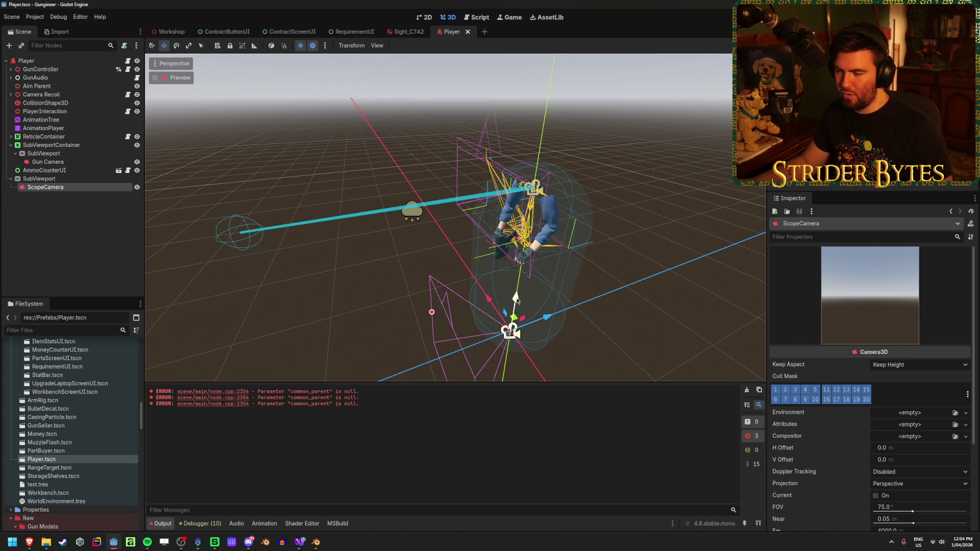
mouse_move(517, 301)
left_mouse_down()
mouse_move(477, 266)
mouse_move(428, 245)
mouse_move(455, 245)
mouse_move(444, 224)
mouse_move(492, 224)
mouse_move(496, 87)
mouse_move(482, 96)
left_mouse_up()
left_click(39, 179)
left_click(77, 188)
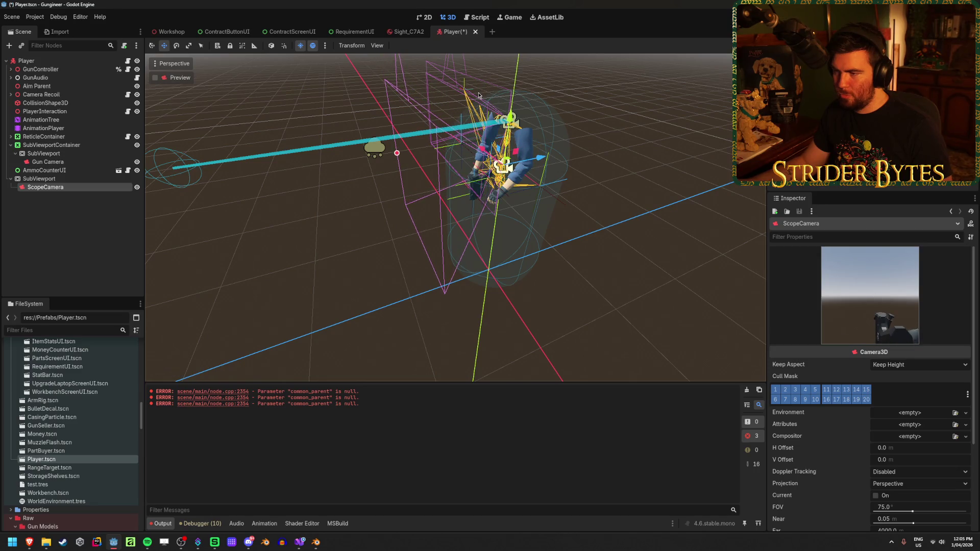
left_click(118, 213)
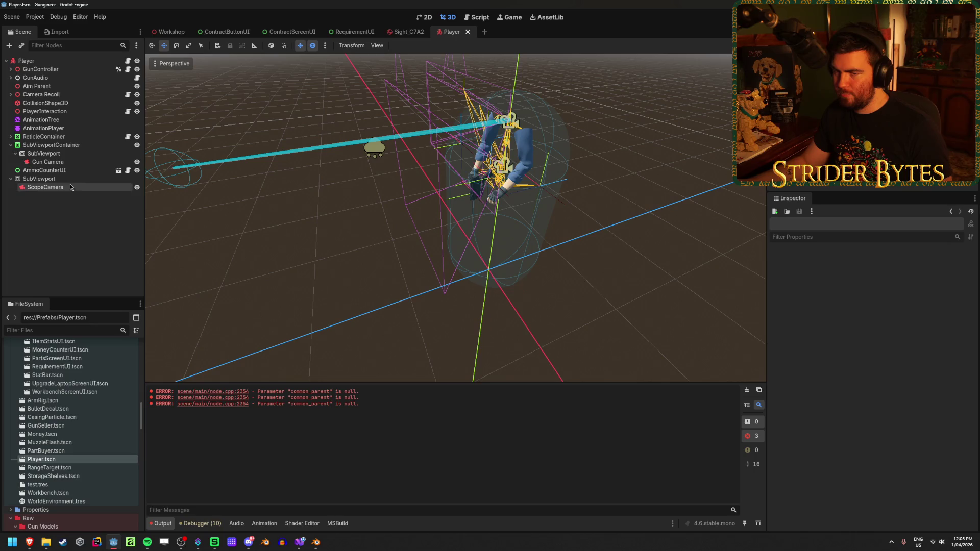
left_click(70, 187)
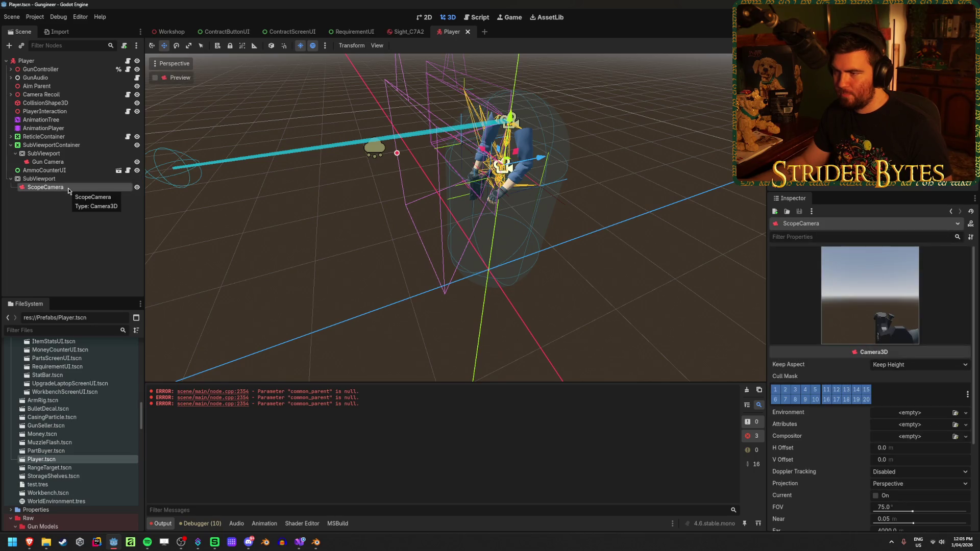
left_click(77, 225)
left_click(51, 179)
left_click(63, 188)
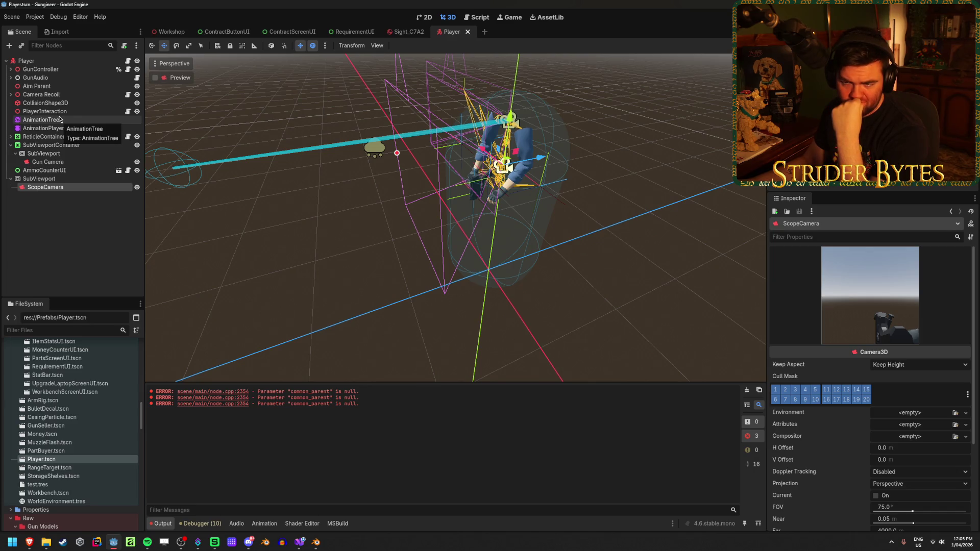
left_click(11, 94)
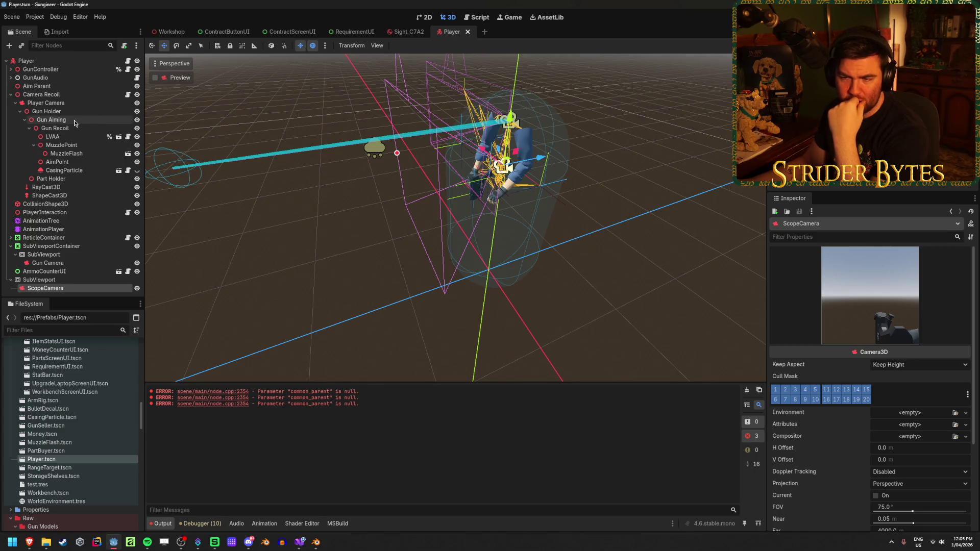
- Reparent the scope SubViewport under Gun Recoil, then compare ScopeCamera, SubViewport and AimPoint settings
mouse_move(41, 282)
left_mouse_down()
mouse_move(78, 130)
mouse_move(68, 96)
mouse_move(61, 130)
left_mouse_up()
left_click(34, 146)
left_click(66, 178)
left_click(66, 171)
left_click(67, 179)
left_click(69, 171)
left_click(70, 178)
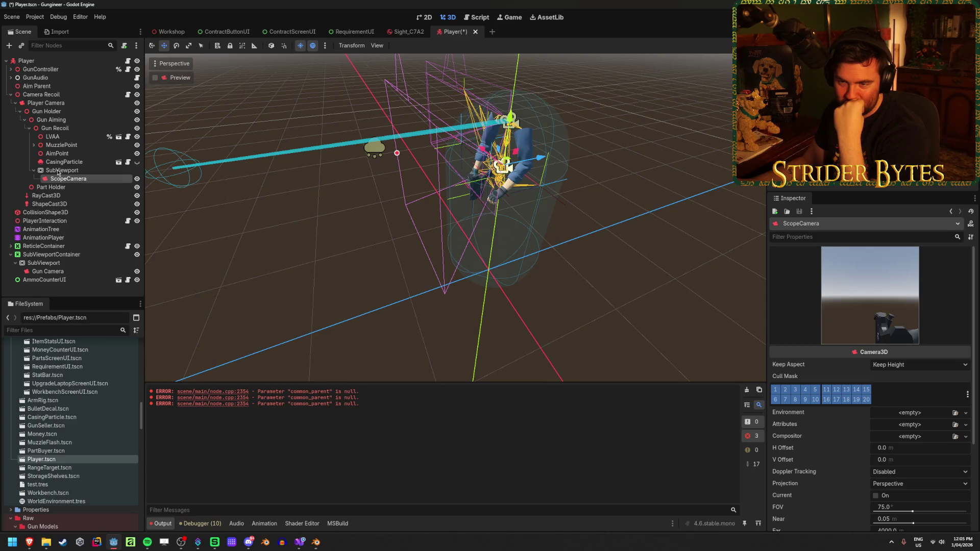
left_click(57, 153)
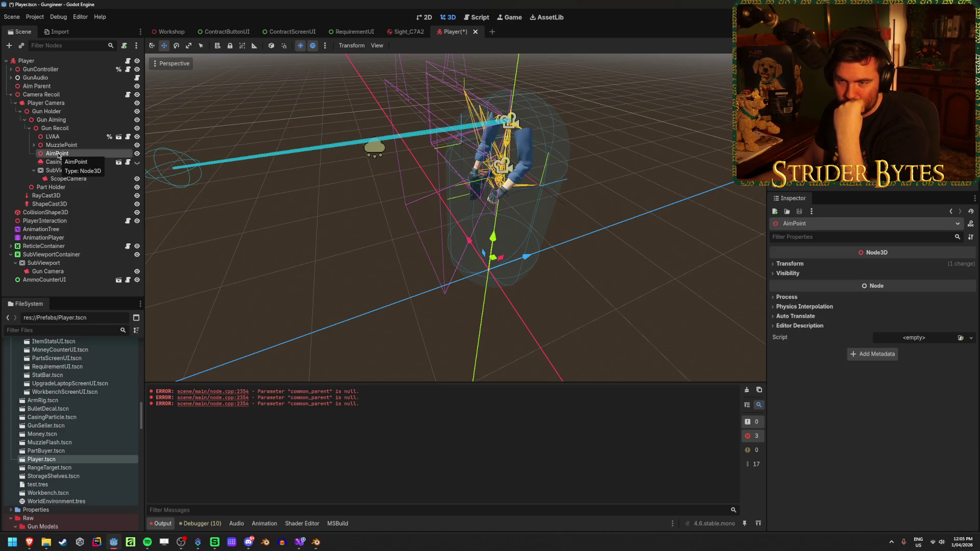
- Compare the AimPoint's position with the ScopeCamera's settings
left_click(66, 179)
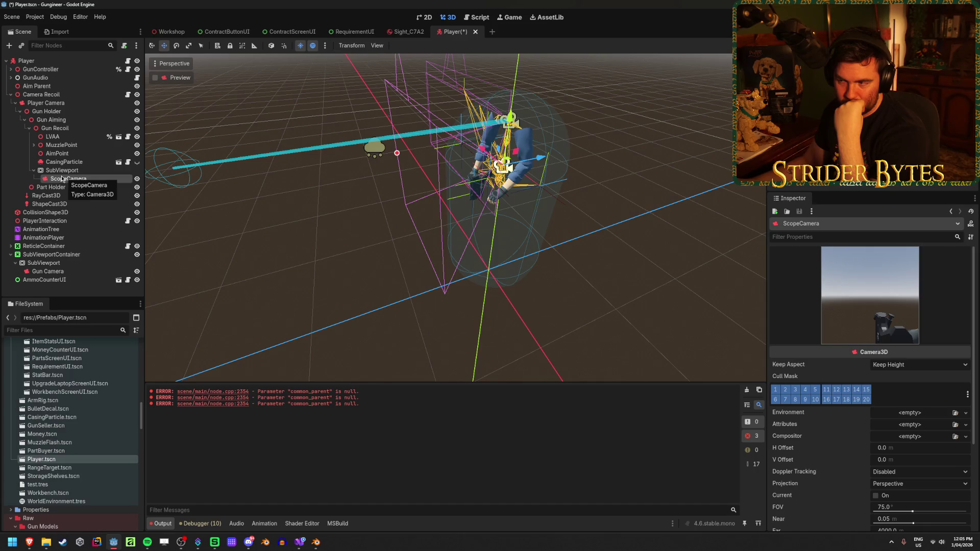
scroll(893, 300, "down", 3)
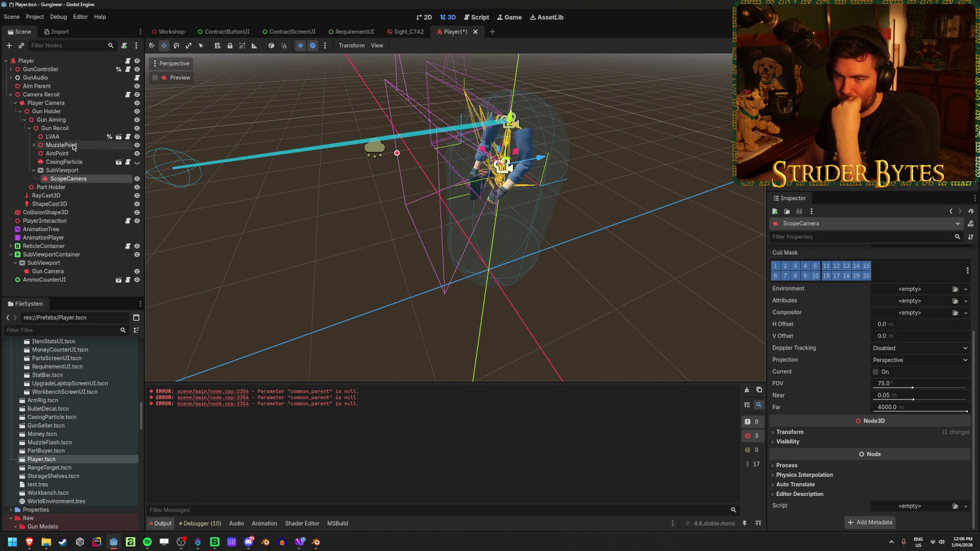
left_click(57, 153)
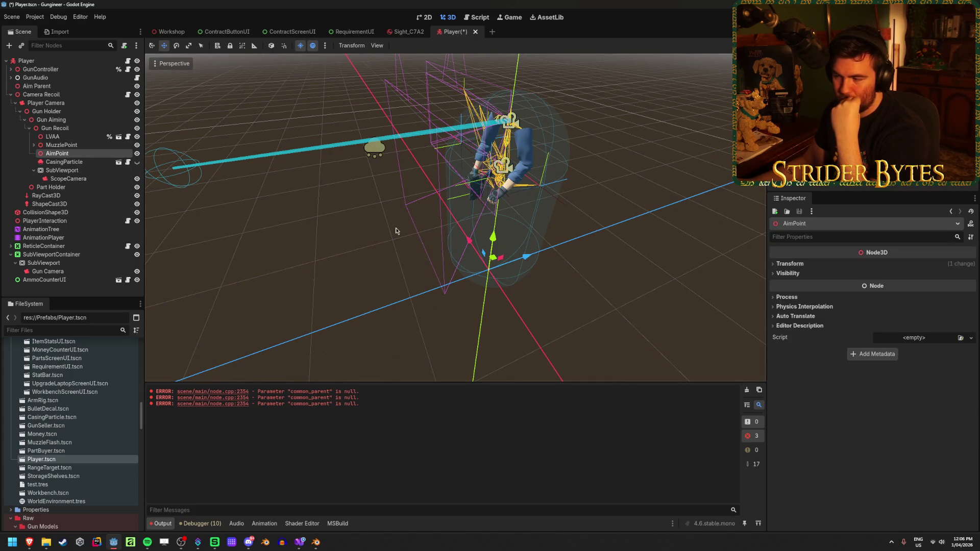
left_click(813, 265)
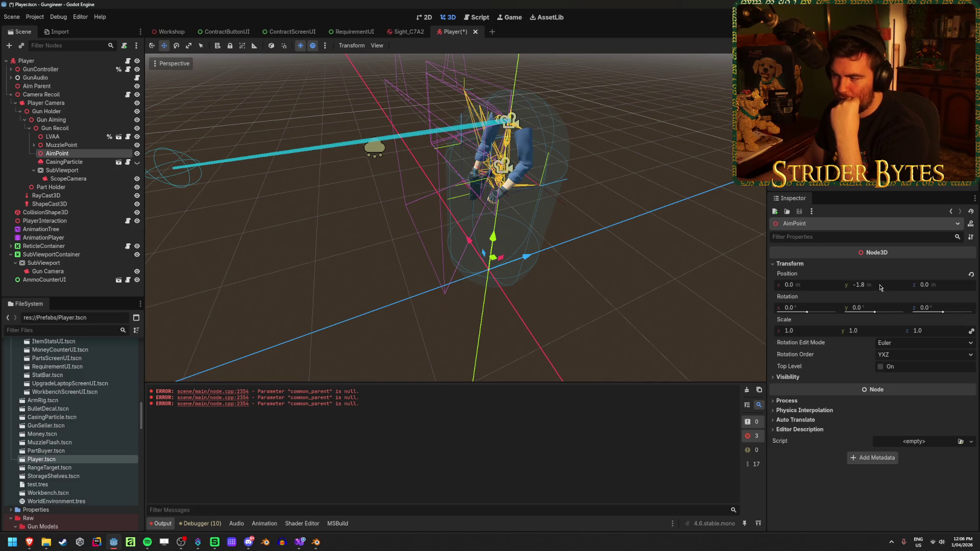
mouse_move(506, 203)
left_mouse_down()
mouse_move(375, 173)
mouse_move(460, 148)
mouse_move(362, 167)
left_mouse_up()
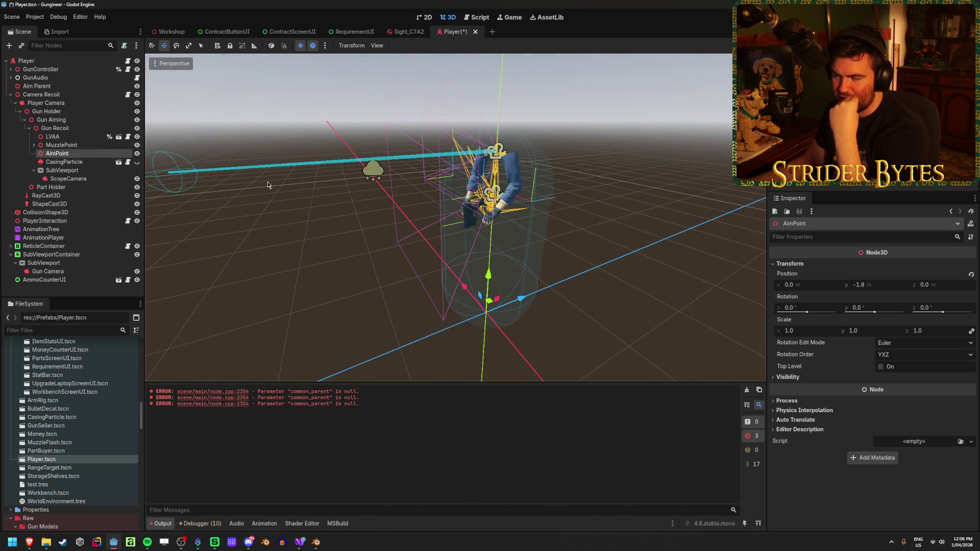
left_click(81, 163)
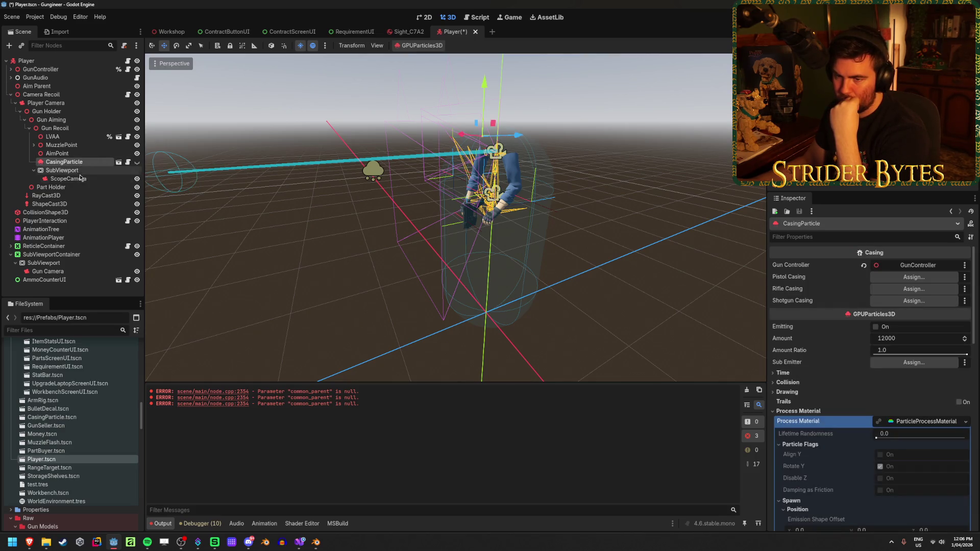
left_click(82, 180)
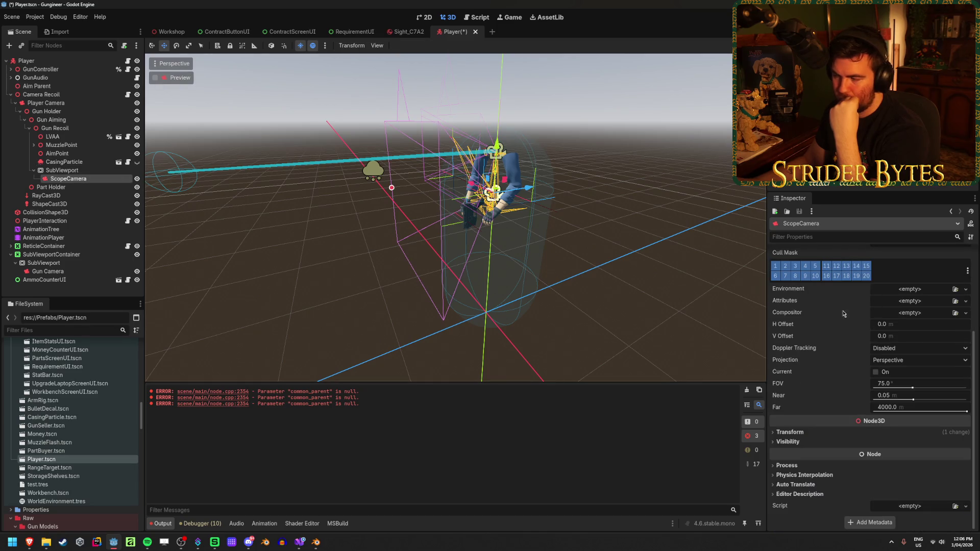
- Set the ScopeCamera's Position y to 1.8 and save the Player scene
left_click(813, 431)
scroll(837, 408, "down", 2)
left_click(877, 382)
type("1")
key("Return")
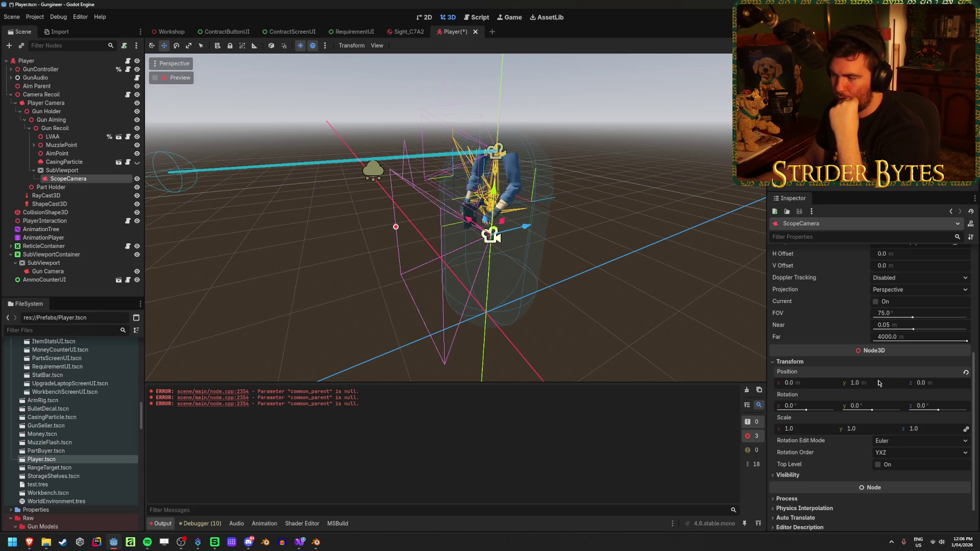
type("1.8")
key("Return")
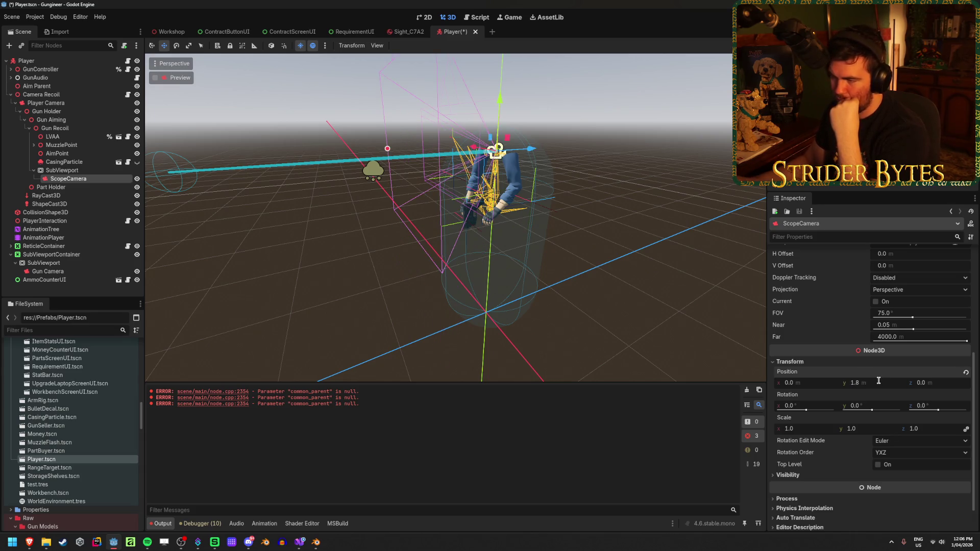
key("ctrl+s")
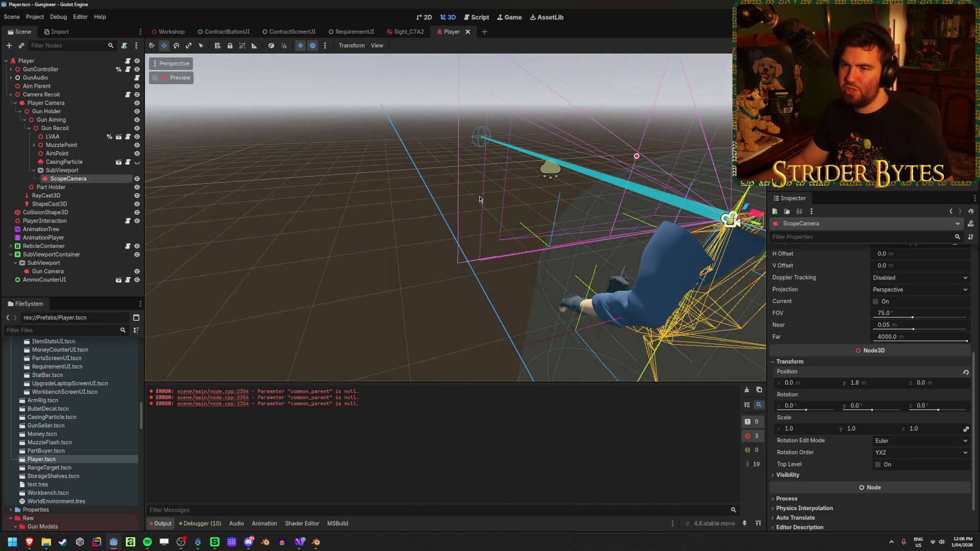
left_click(73, 171)
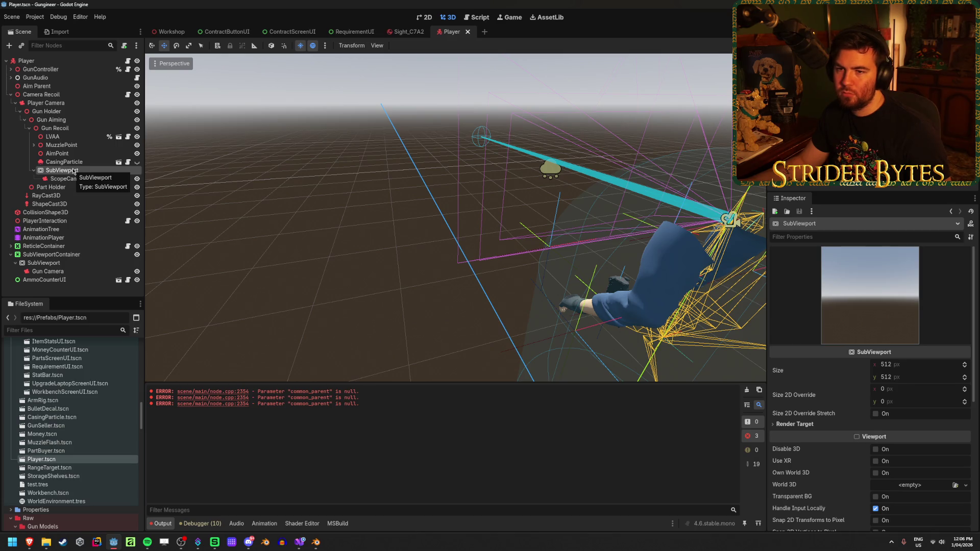
left_click(37, 70)
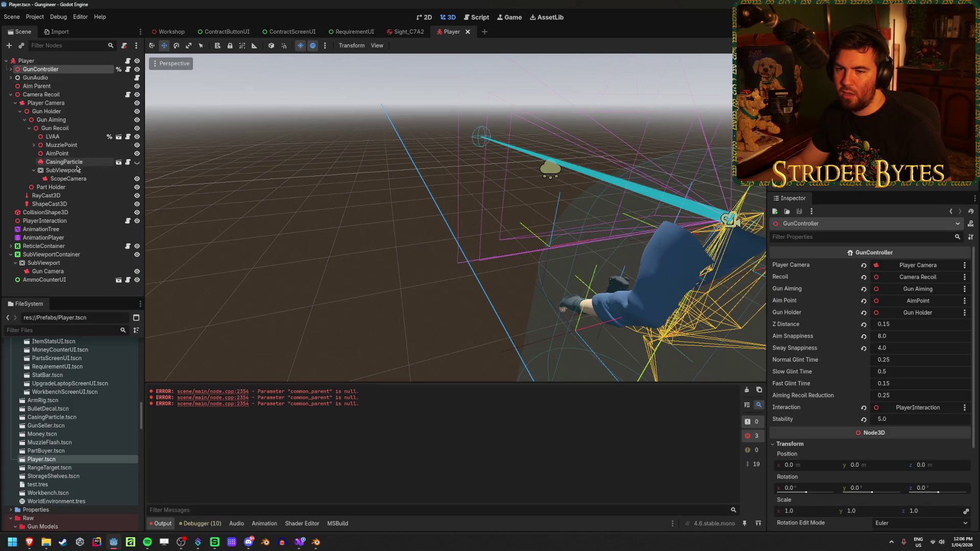
- Switch to the Sight_C7A2 scene and show the lens mesh's Transform values
left_click(408, 31)
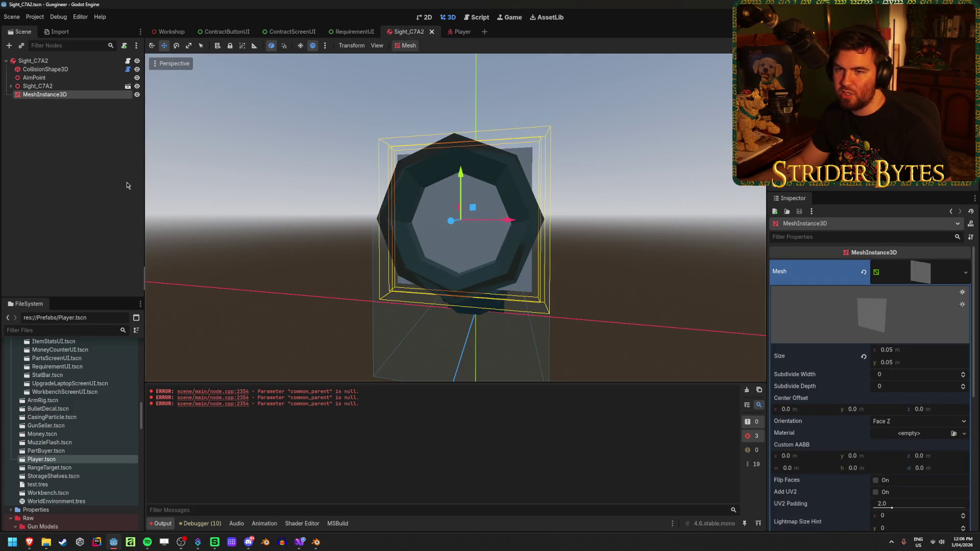
scroll(866, 313, "down", 5)
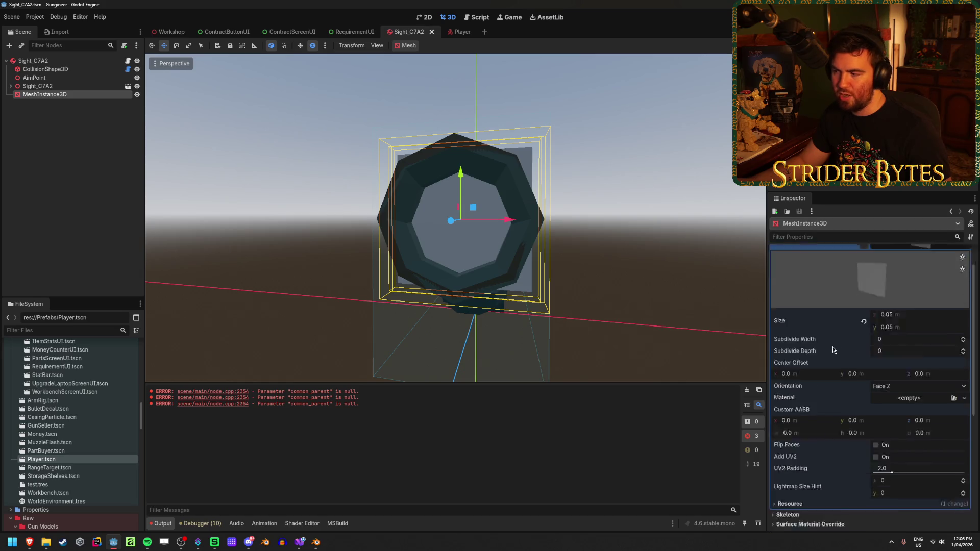
scroll(828, 335, "up", 5)
scroll(828, 335, "down", 5)
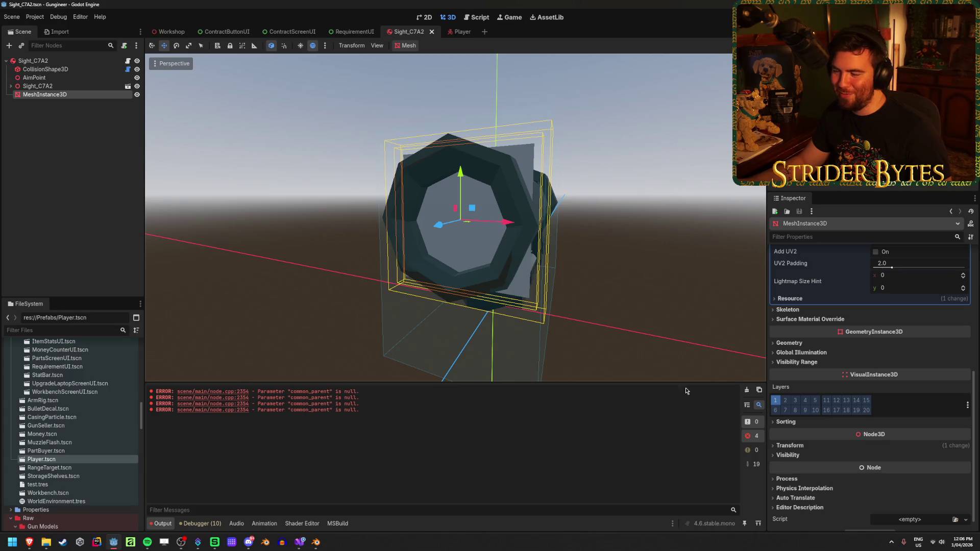
left_click(790, 446)
left_click(806, 447)
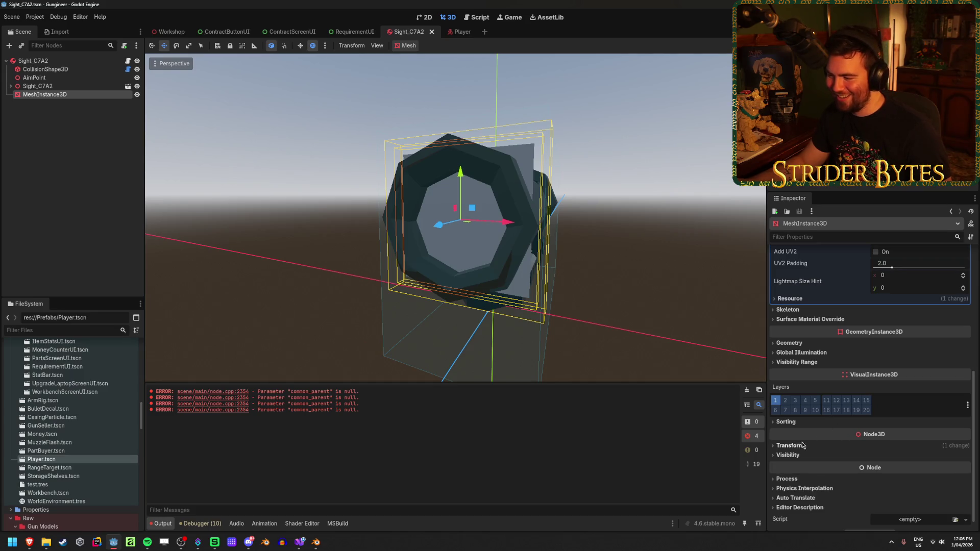
left_click(804, 445)
- Slide the lens plane forward until its Position z reads 0.052
mouse_move(355, 209)
left_mouse_down()
mouse_move(378, 290)
mouse_move(381, 89)
mouse_move(378, 114)
mouse_move(420, 225)
left_mouse_up()
scroll(448, 231, "up", 3)
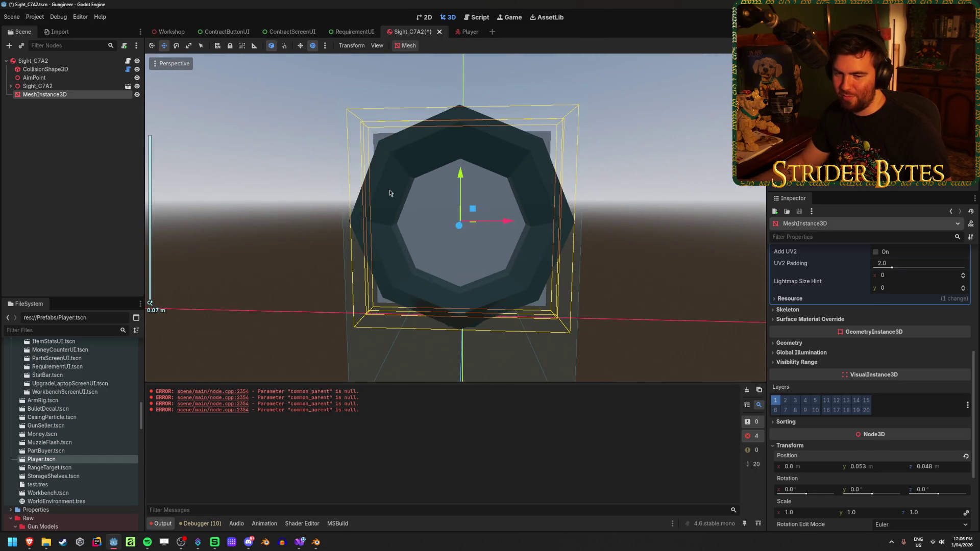
scroll(389, 193, "down", 2)
scroll(390, 197, "up", 3)
mouse_move(432, 216)
left_mouse_down()
mouse_move(433, 196)
mouse_move(317, 219)
mouse_move(418, 233)
mouse_move(409, 235)
mouse_move(442, 222)
mouse_move(423, 231)
left_mouse_up()
mouse_move(291, 271)
left_mouse_down()
mouse_move(342, 244)
mouse_move(349, 272)
mouse_move(423, 279)
mouse_move(290, 269)
left_mouse_up()
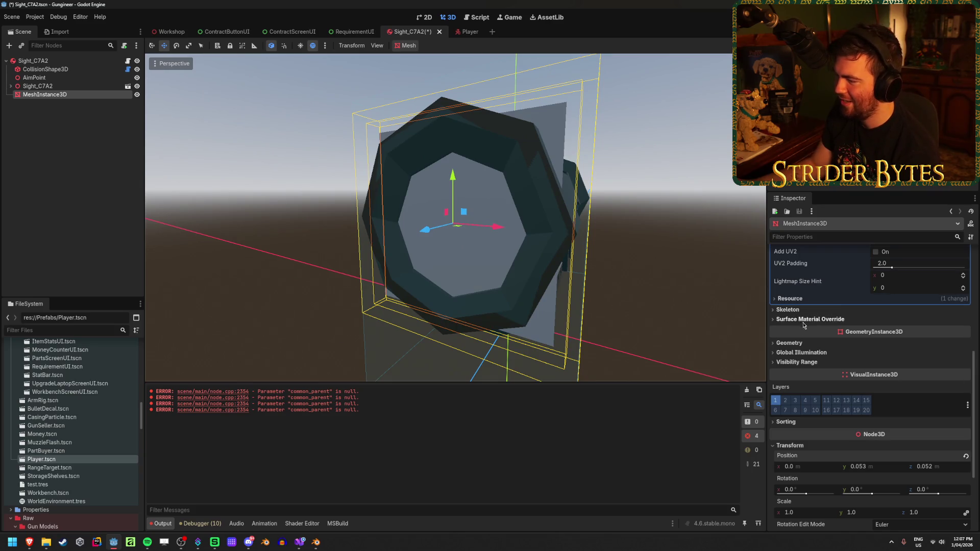
- Assign a new StandardMaterial3D as the lens mesh's Material Override
left_click(800, 343)
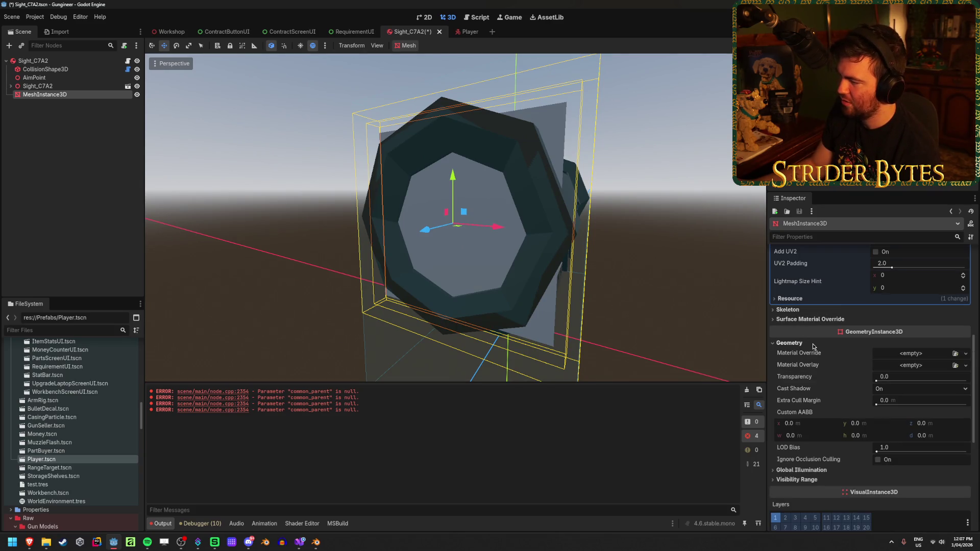
left_click(955, 353)
left_click(633, 145)
left_click(965, 354)
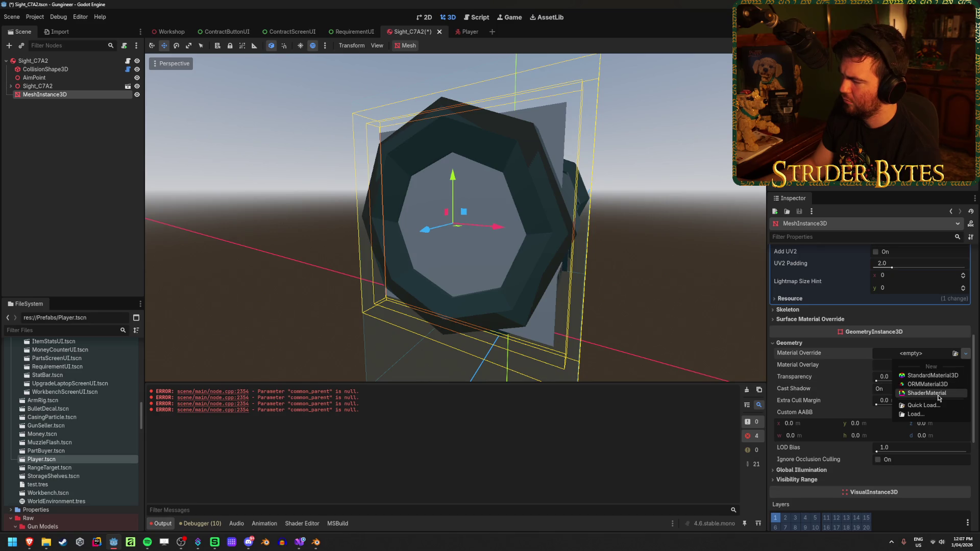
left_click(931, 375)
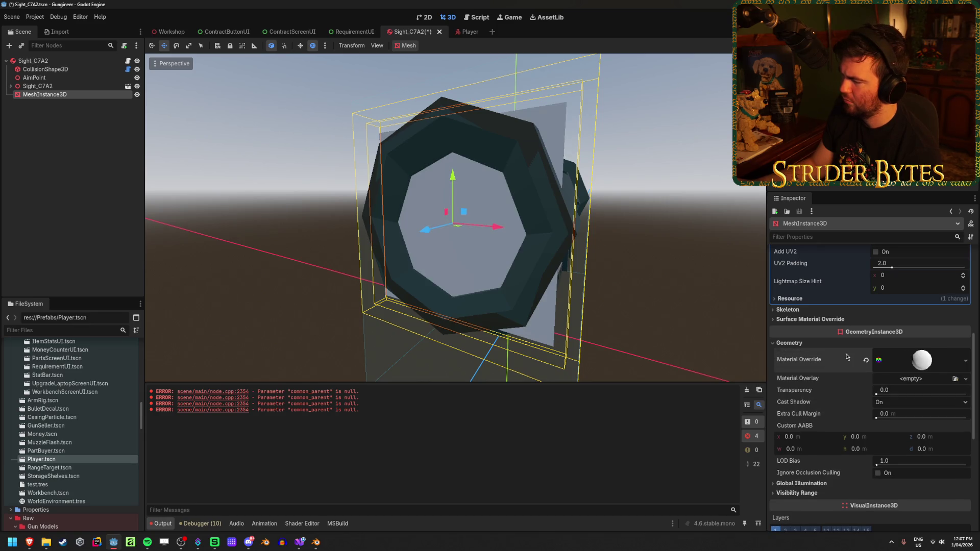
left_click(920, 360)
scroll(862, 360, "down", 8)
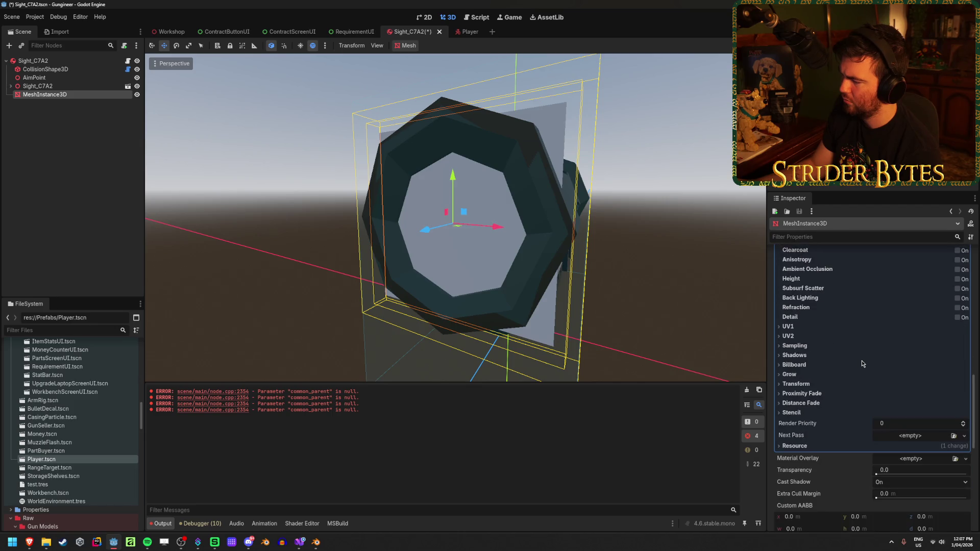
scroll(861, 360, "up", 5)
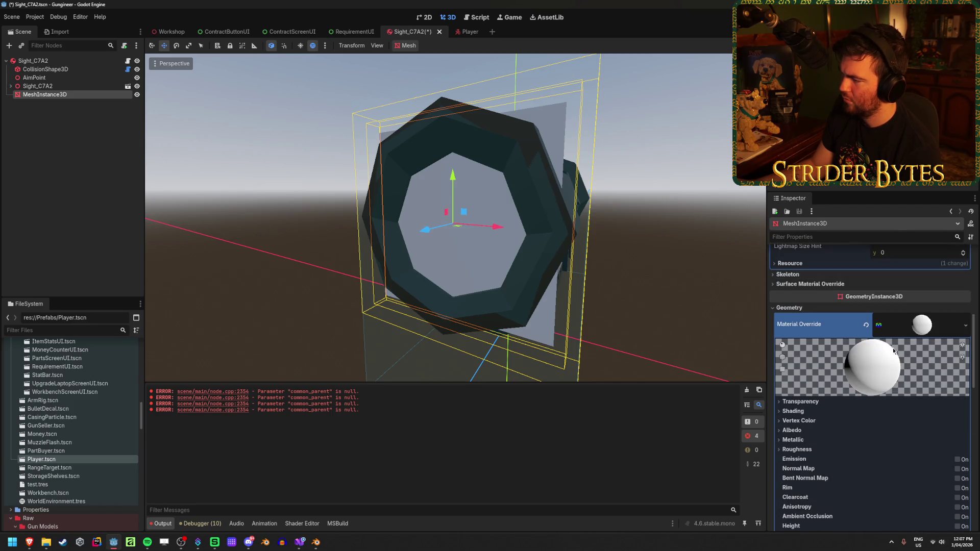
- Clear the override, abandon a new shader attempt, and assign a fresh StandardMaterial3D
left_click(867, 325)
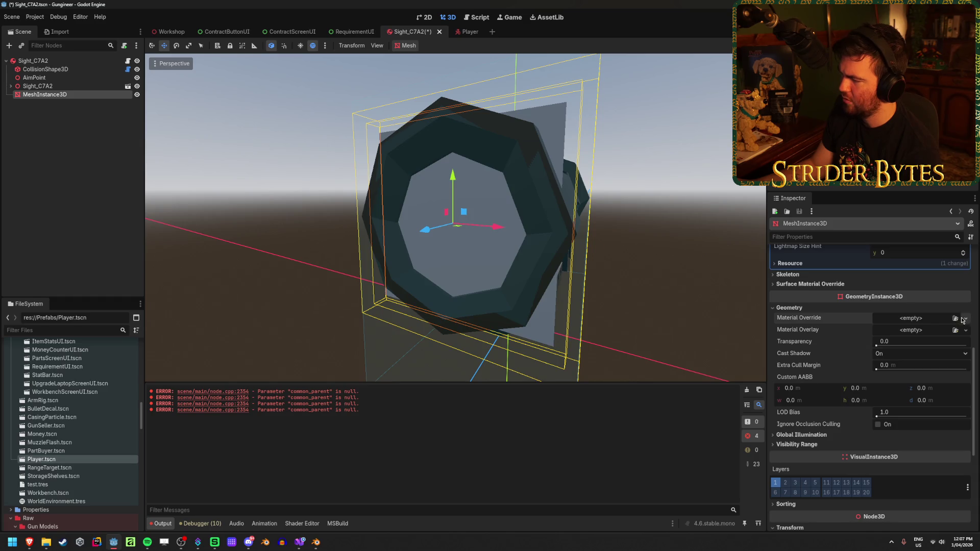
left_click(963, 318)
left_click(942, 356)
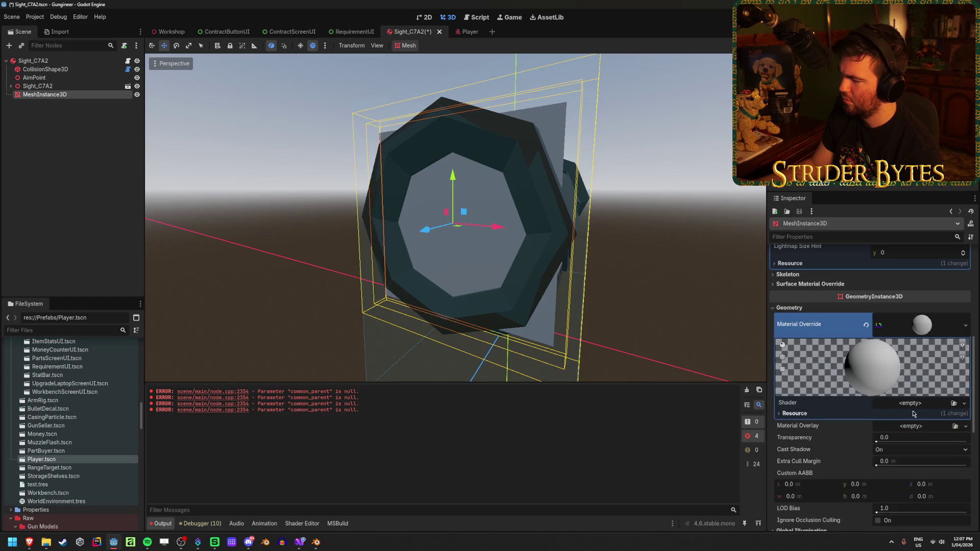
left_click(953, 403)
left_click(635, 147)
left_click(964, 403)
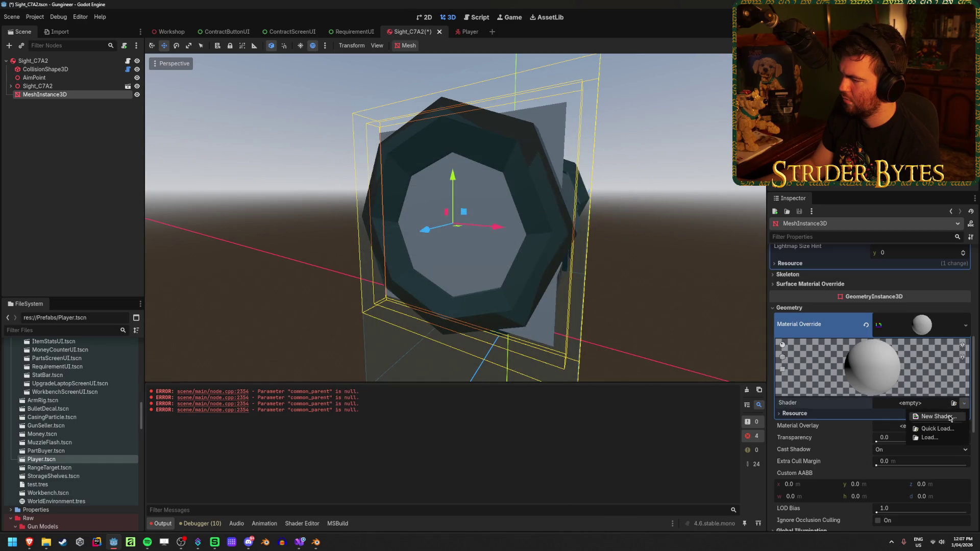
left_click(948, 416)
left_click(517, 338)
left_click(865, 325)
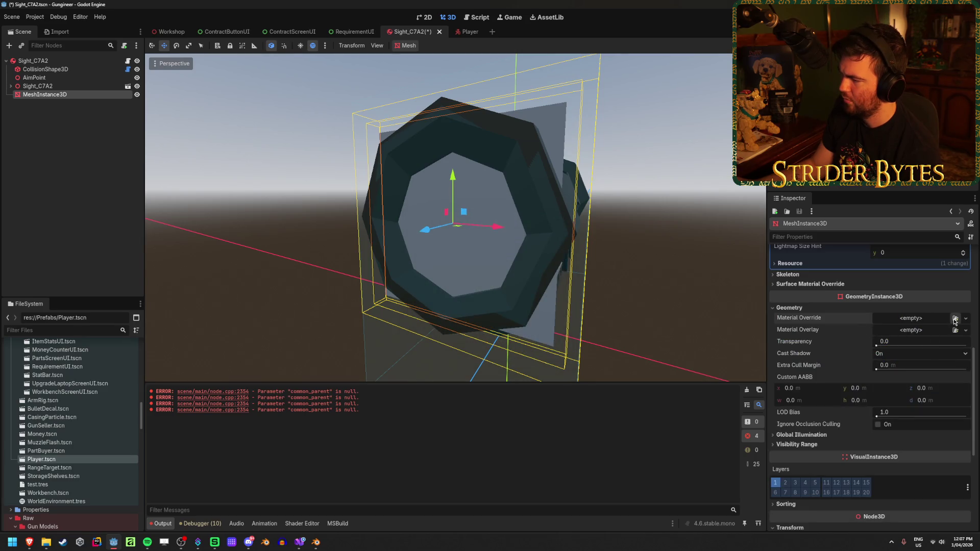
left_click(965, 318)
left_click(934, 340)
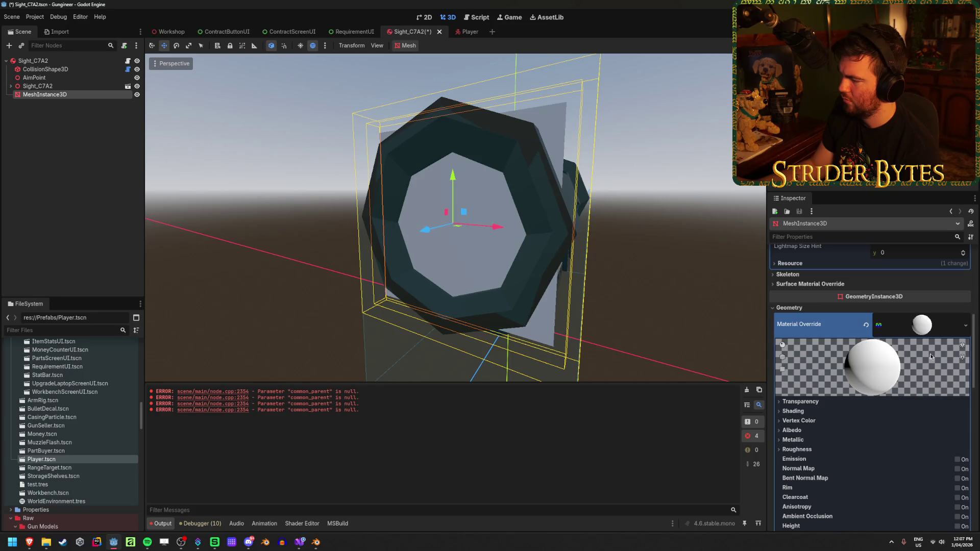
- Give the lens material's Albedo texture a new ViewportTexture, dismissing the local-to-scene warning
scroll(918, 357, "down", 3)
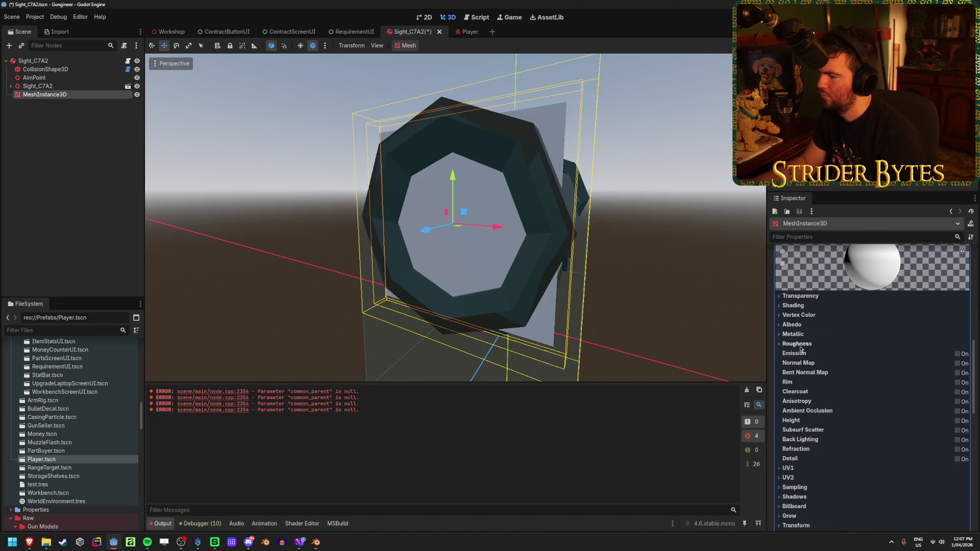
left_click(794, 326)
left_click(964, 347)
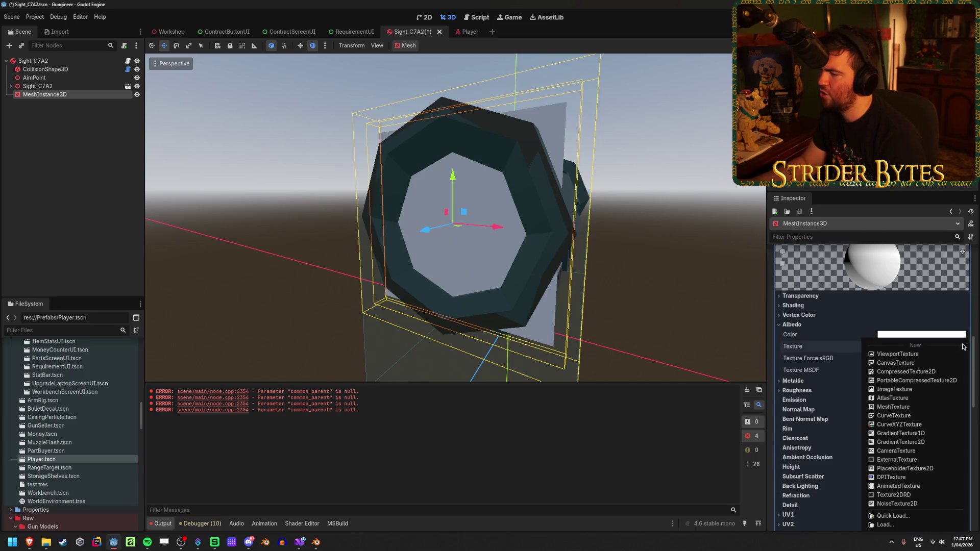
left_click(913, 355)
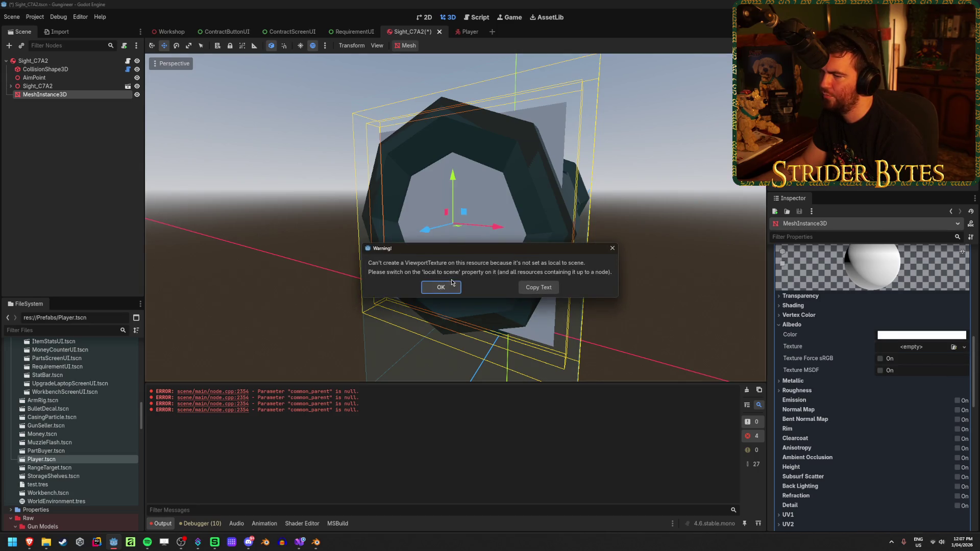
left_click(440, 287)
- Expand the material's Resource settings, then set the Albedo texture to ViewportTexture again
scroll(872, 368, "down", 3)
scroll(872, 367, "down", 2)
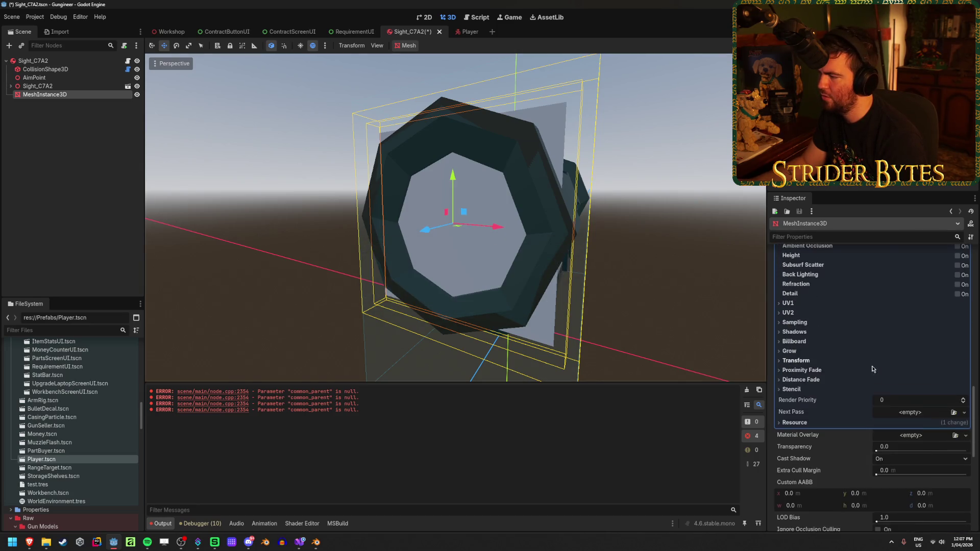
left_click(798, 422)
scroll(880, 431, "up", 6)
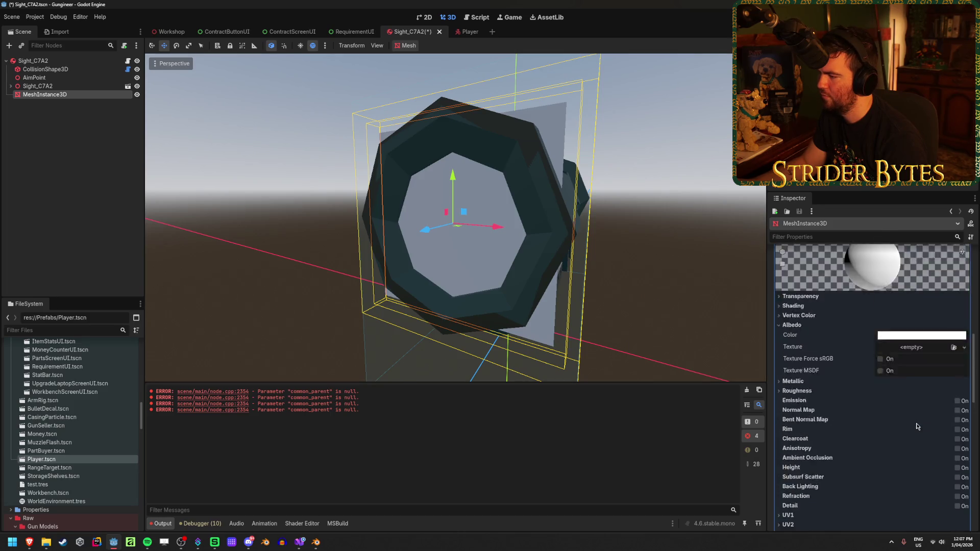
left_click(954, 384)
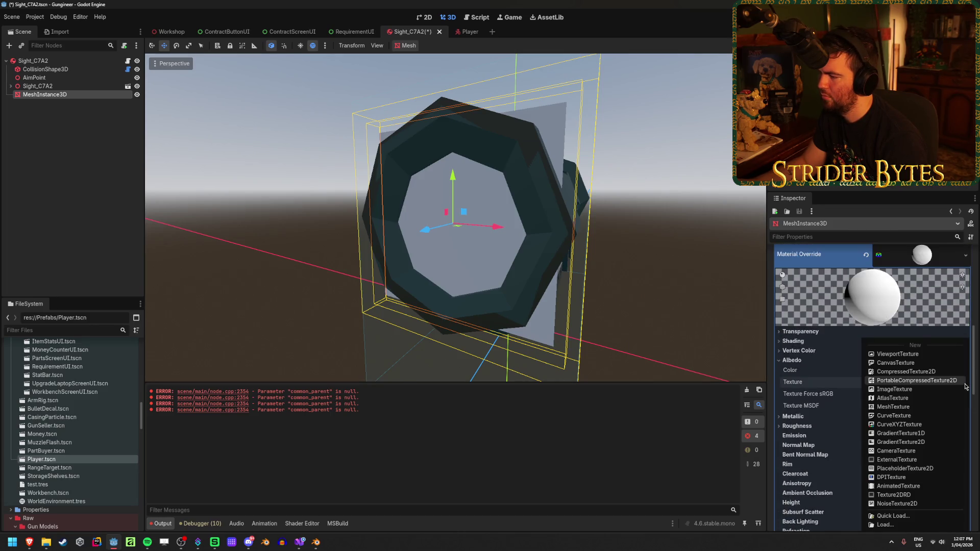
left_click(909, 357)
scroll(564, 314, "down", 5)
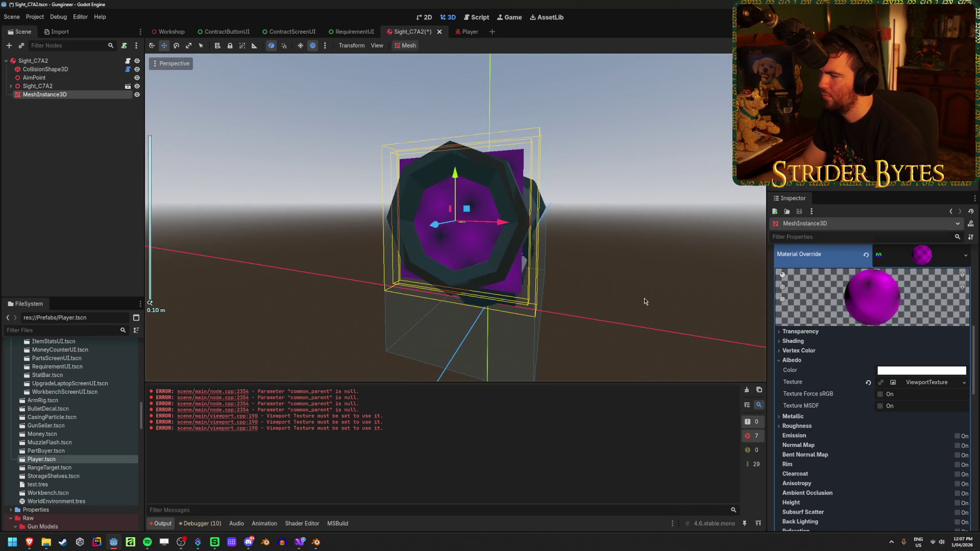
- Save the Sight_C7A2 scene and rename the lens mesh node to ScopeRenderTexture
left_click(644, 302)
key("ctrl+s")
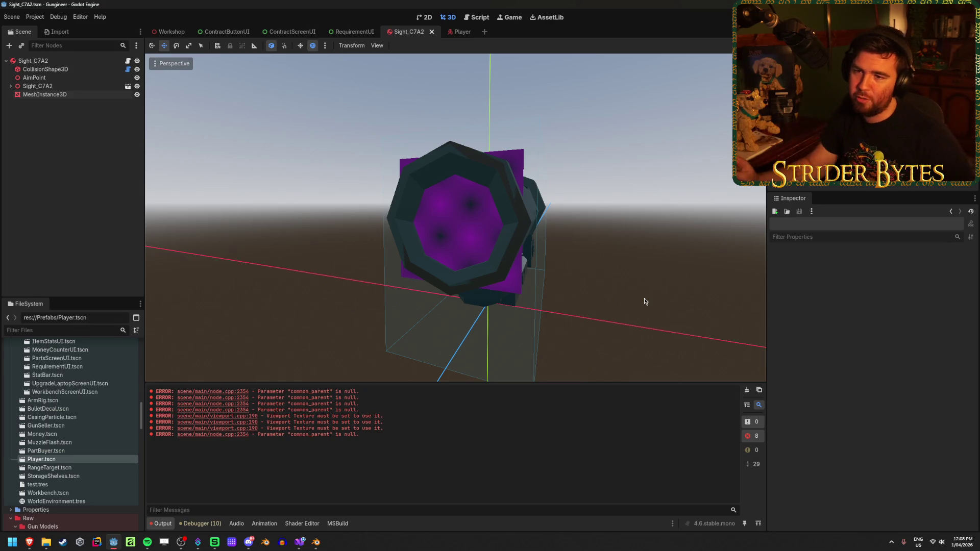
key("ctrl+s")
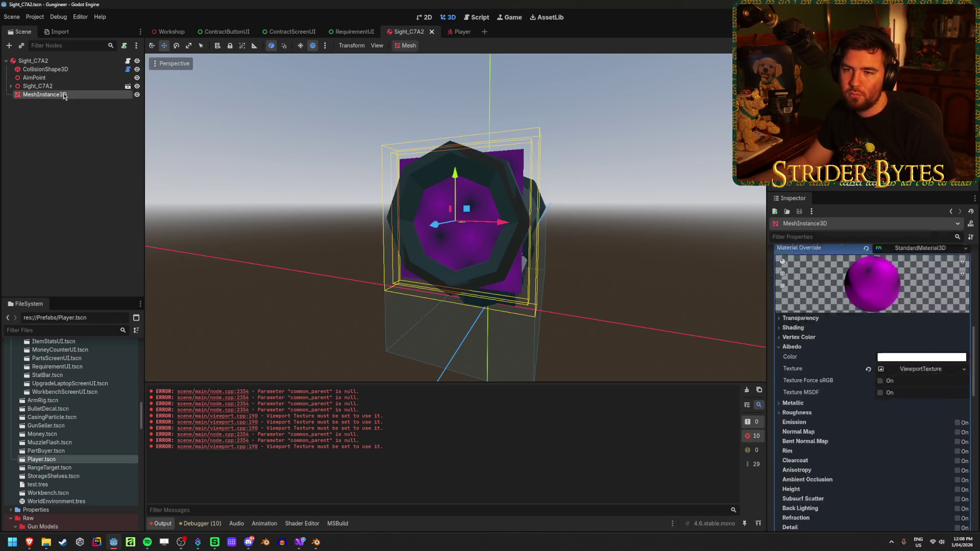
key("F2")
type("ScopeR")
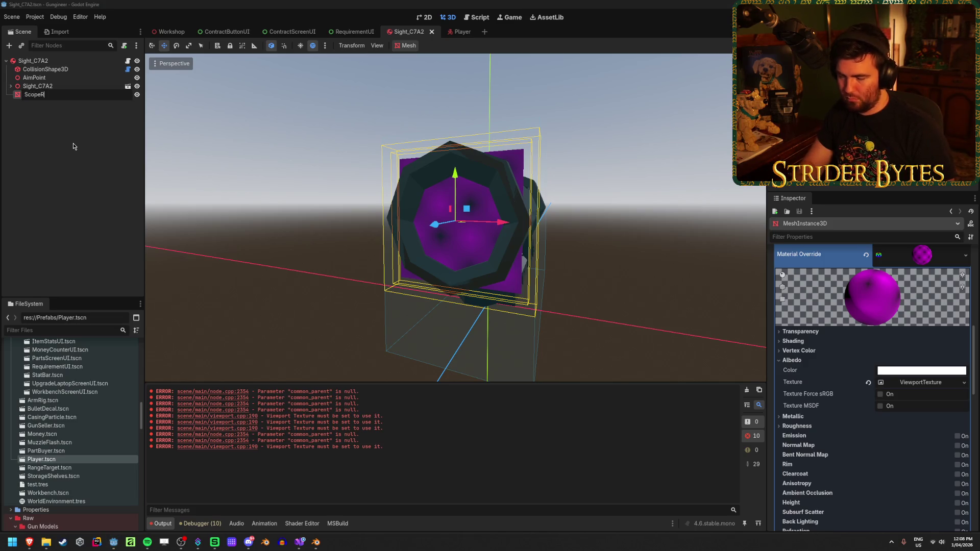
type("enderTexture")
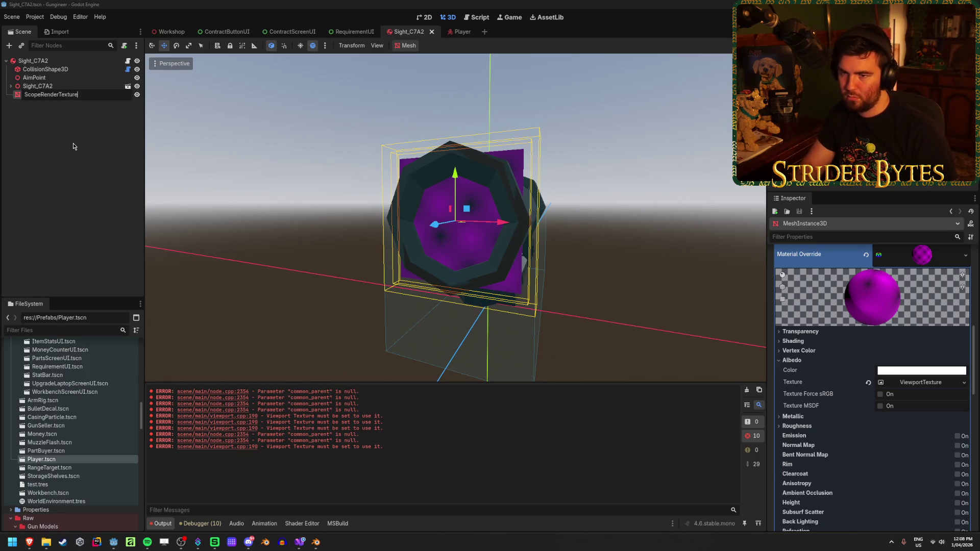
key("Return")
key("ctrl+s")
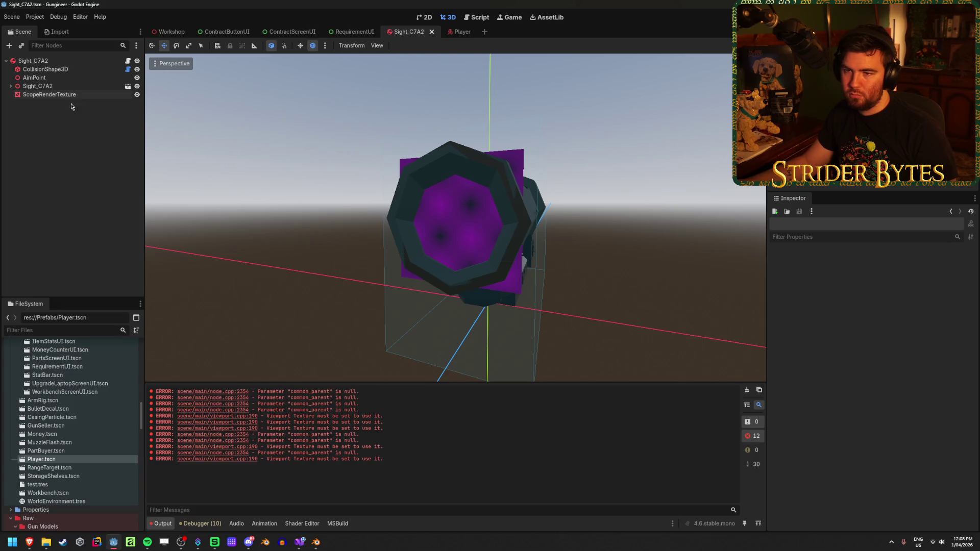
- Shorten the node's name to ScopeRT, save the scene, and reselect the node
left_click(80, 94)
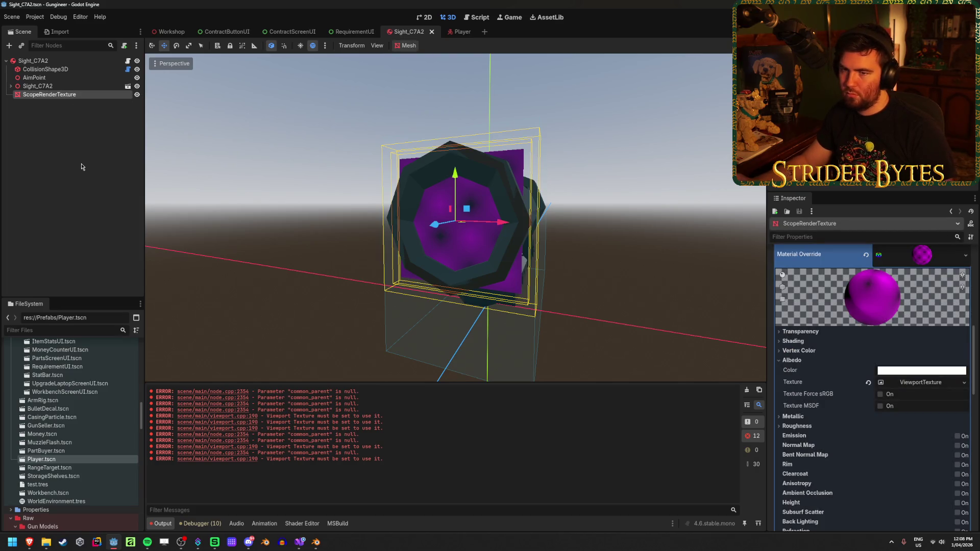
key("F2")
key("End")
key("BackSpace")
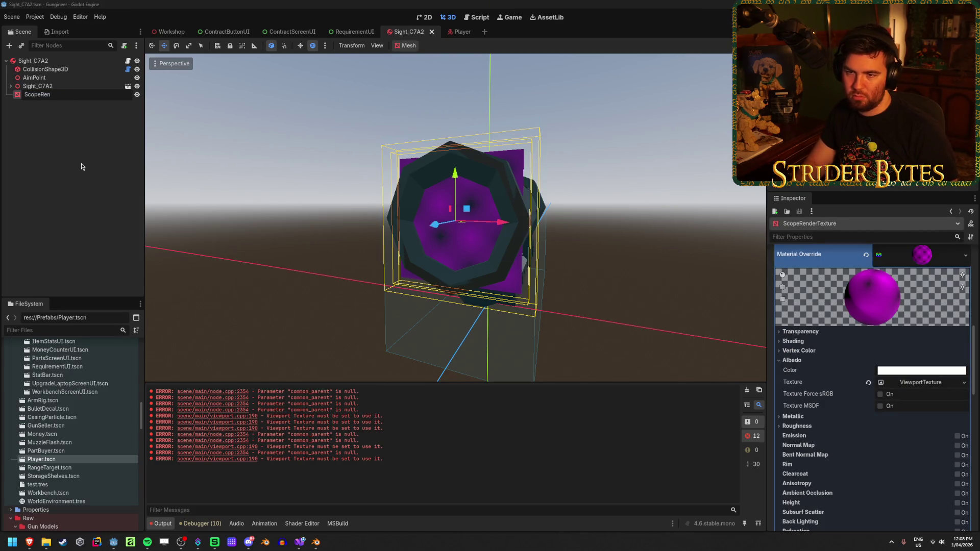
type("T")
key("Return")
key("ctrl+s")
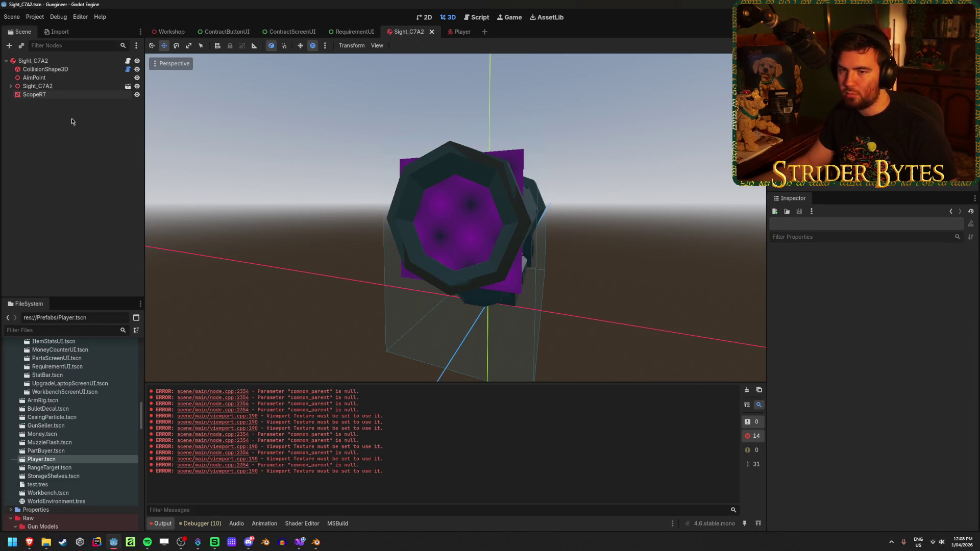
left_click(70, 97)
left_click(86, 137)
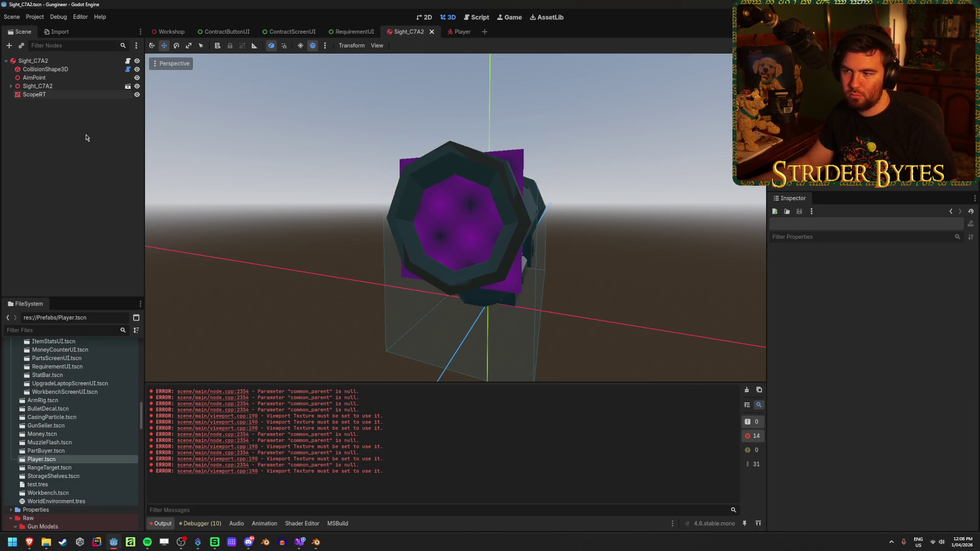
left_click(96, 96)
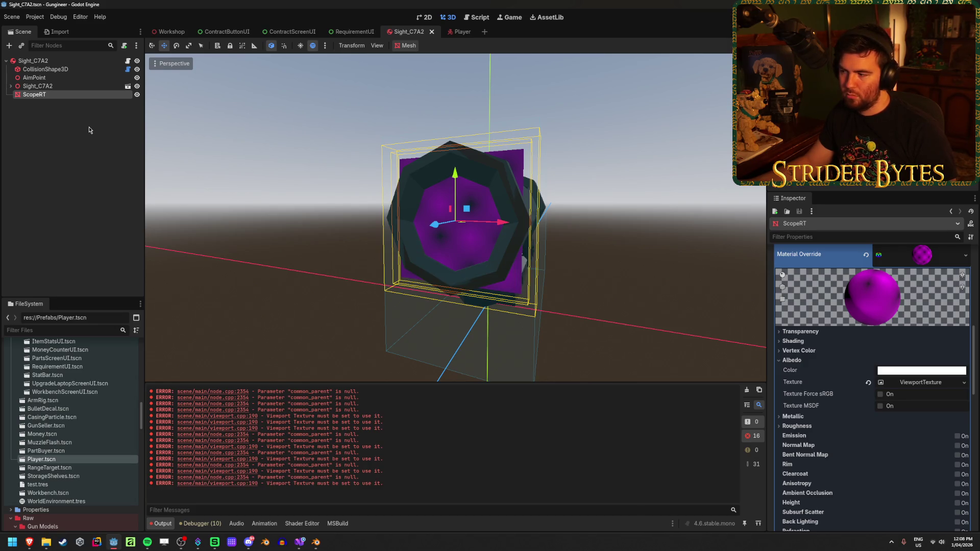
- Expand the lens ViewportTexture and open its viewport picker, closing it without choosing
left_click(938, 383)
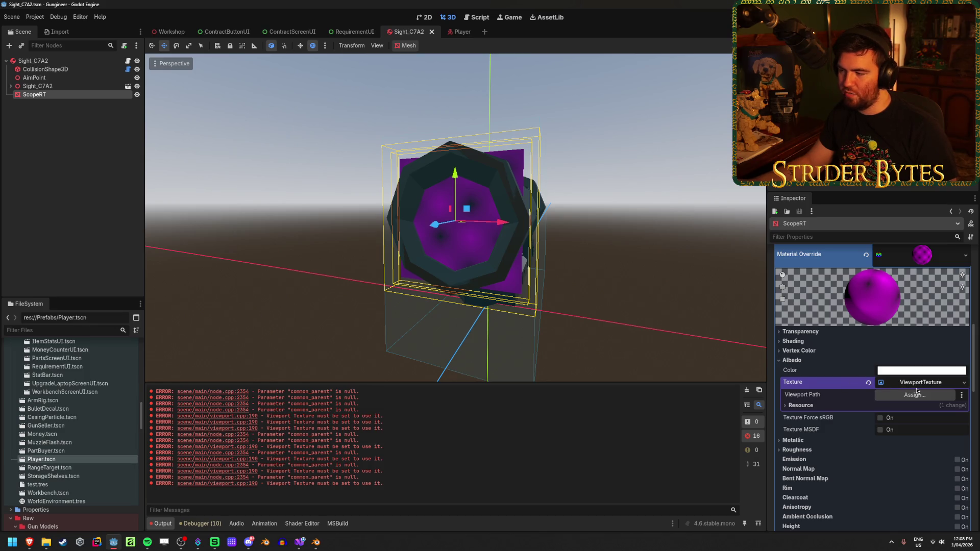
left_click(939, 396)
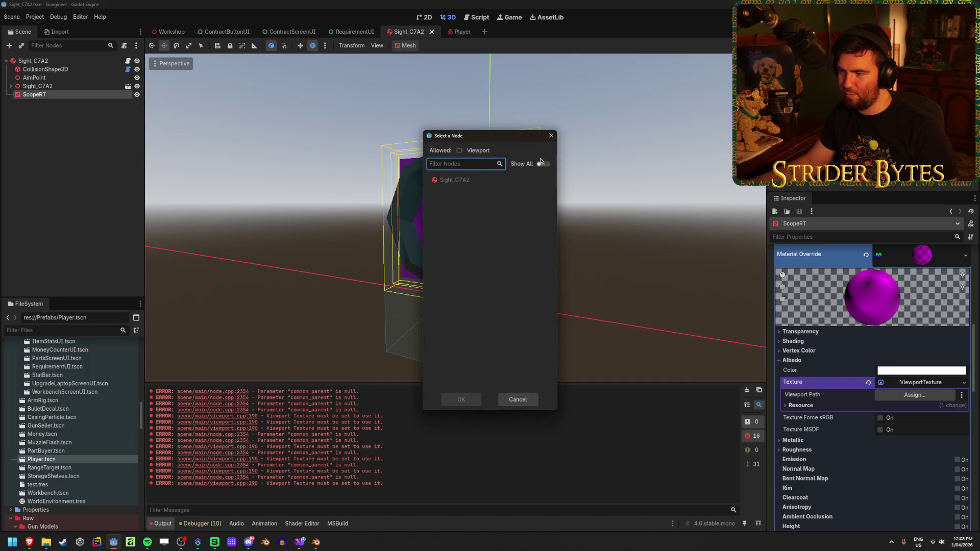
left_click(550, 138)
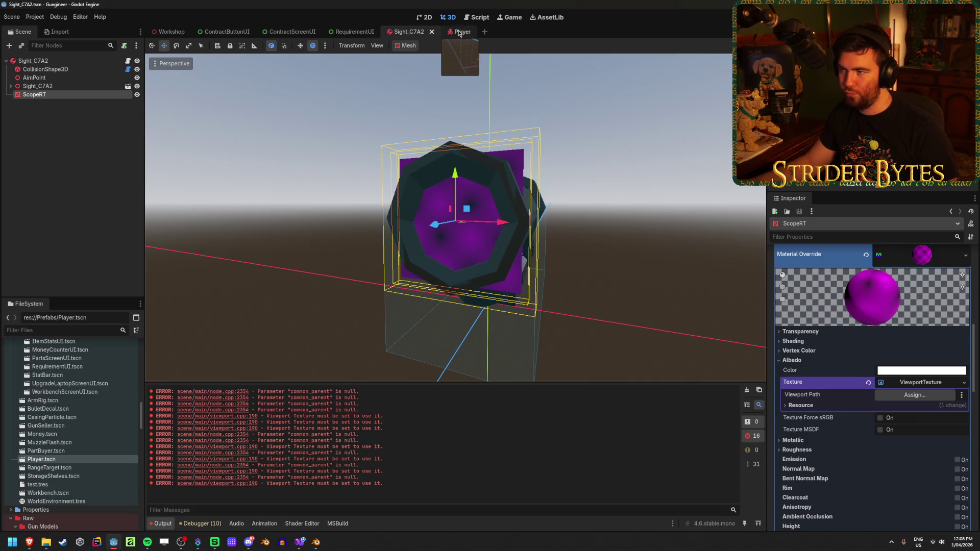
- In the Player scene, inspect the 512×512 scope SubViewport and its ScopeCamera
left_click(461, 31)
left_click(62, 170)
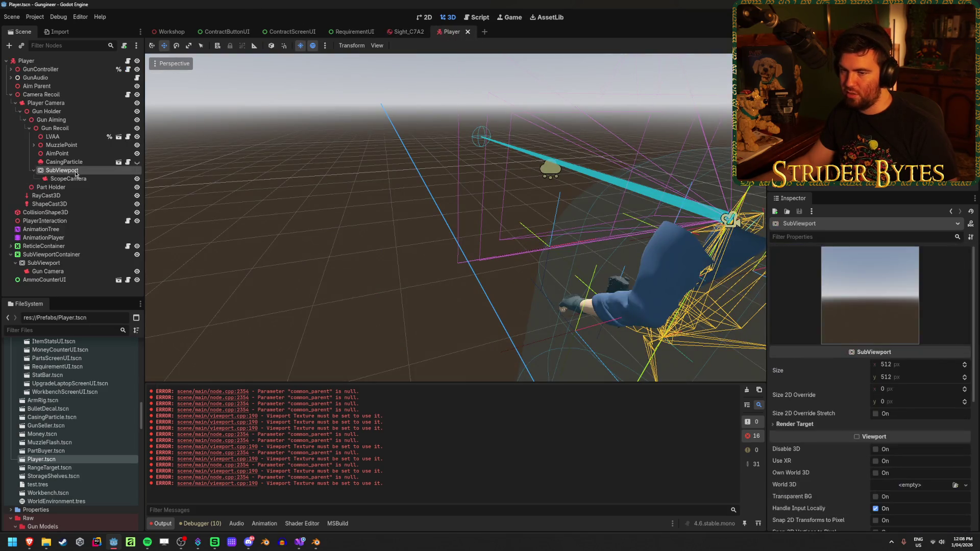
left_click(75, 179)
scroll(849, 349, "up", 5)
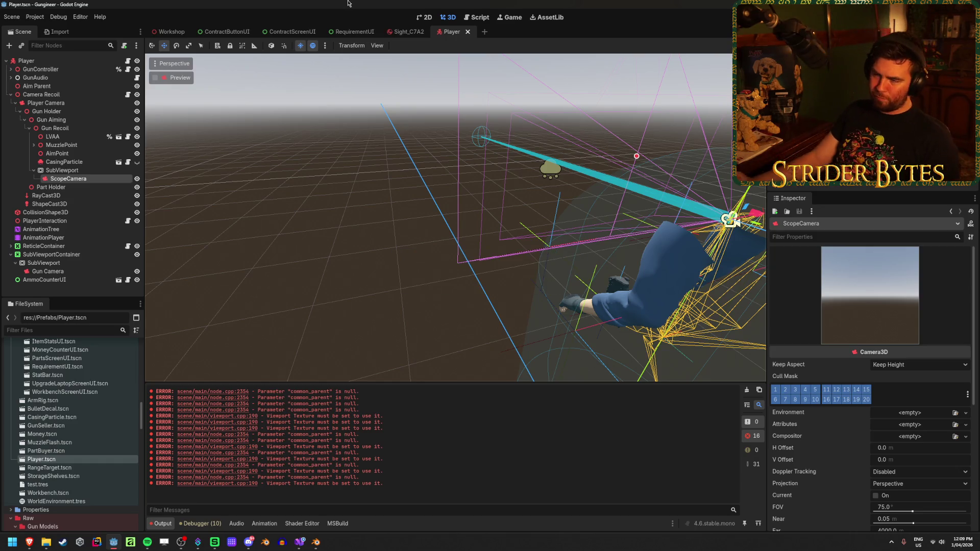
left_click(64, 170)
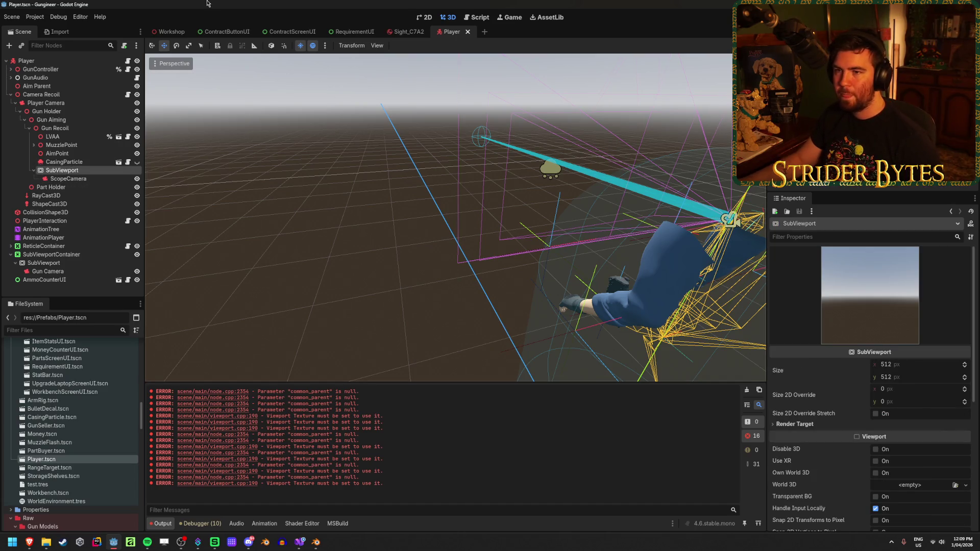
key("alt+Tab")
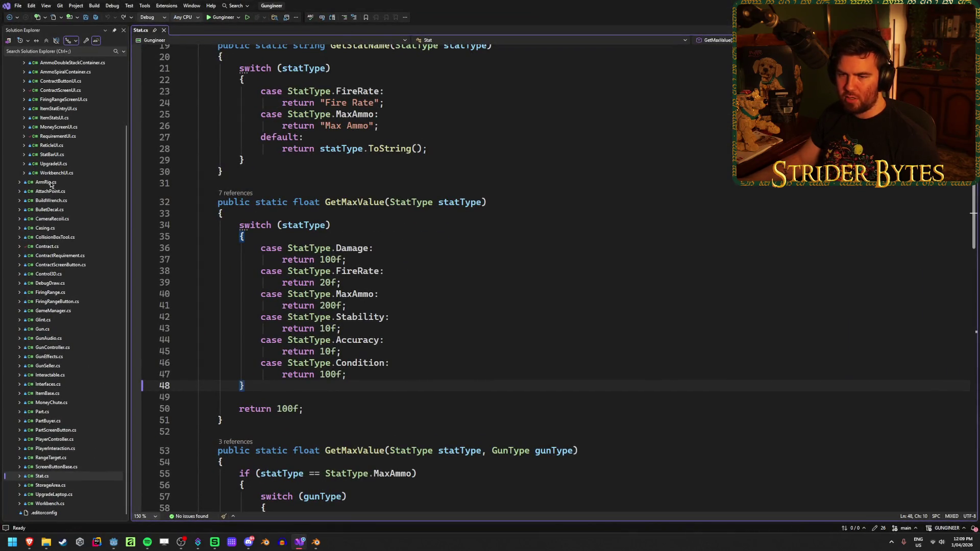
- Open GunController.cs and review its fields down to the Sight check
double_click(56, 347)
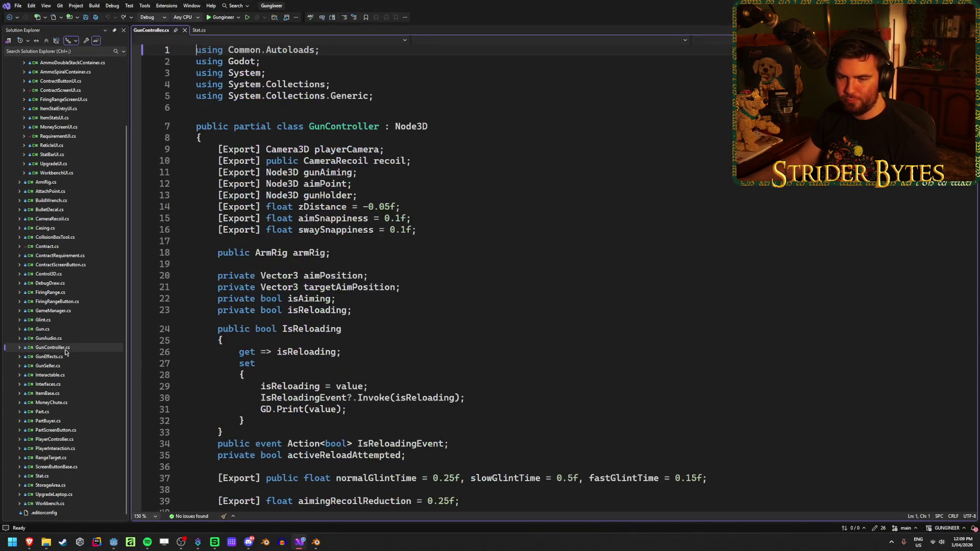
left_click(446, 230)
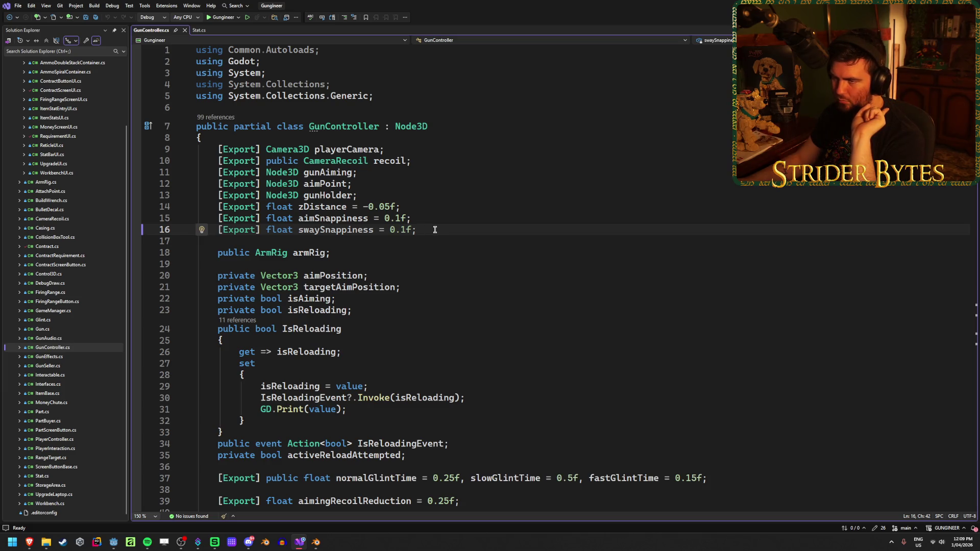
scroll(434, 229, "down", 17)
scroll(317, 343, "down", 20)
scroll(317, 342, "up", 10)
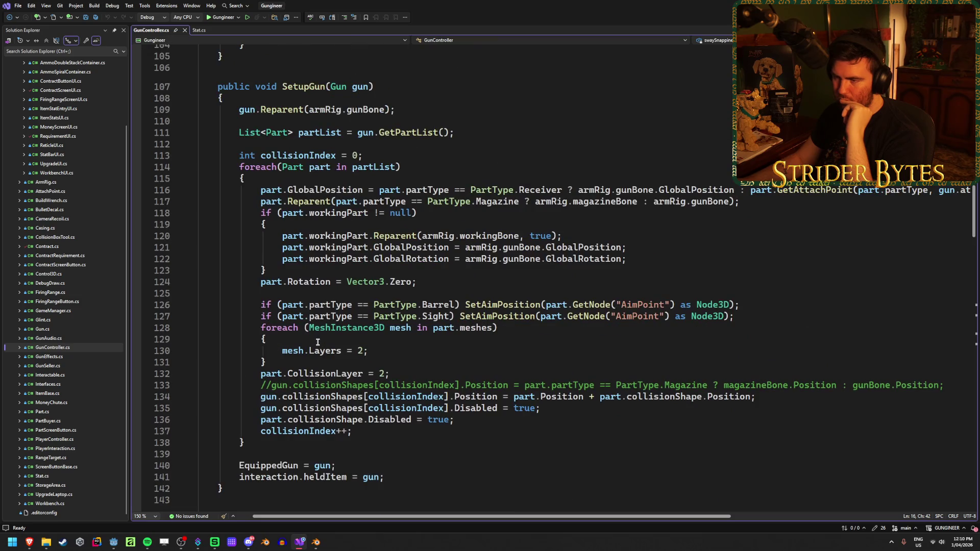
left_click(318, 202)
key("End")
mouse_move(297, 109)
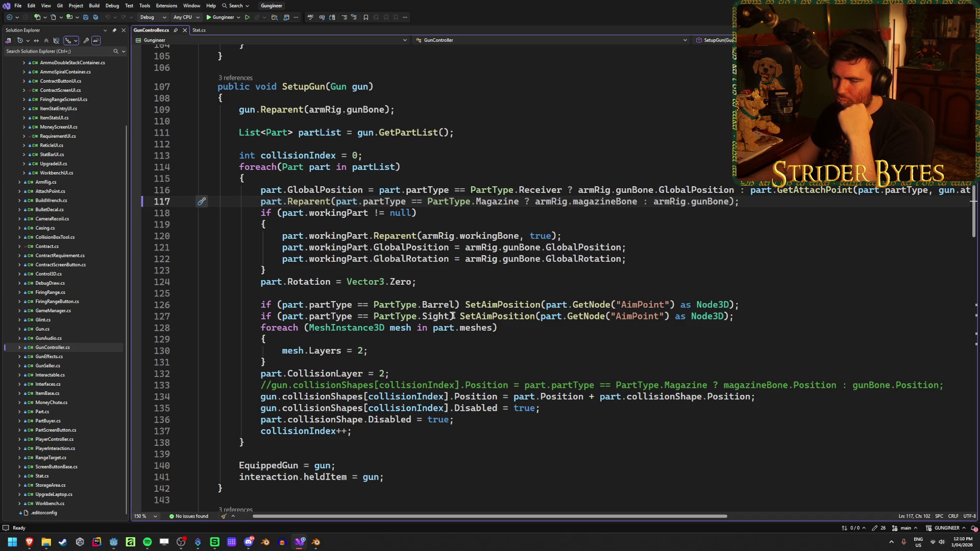
mouse_move(479, 314)
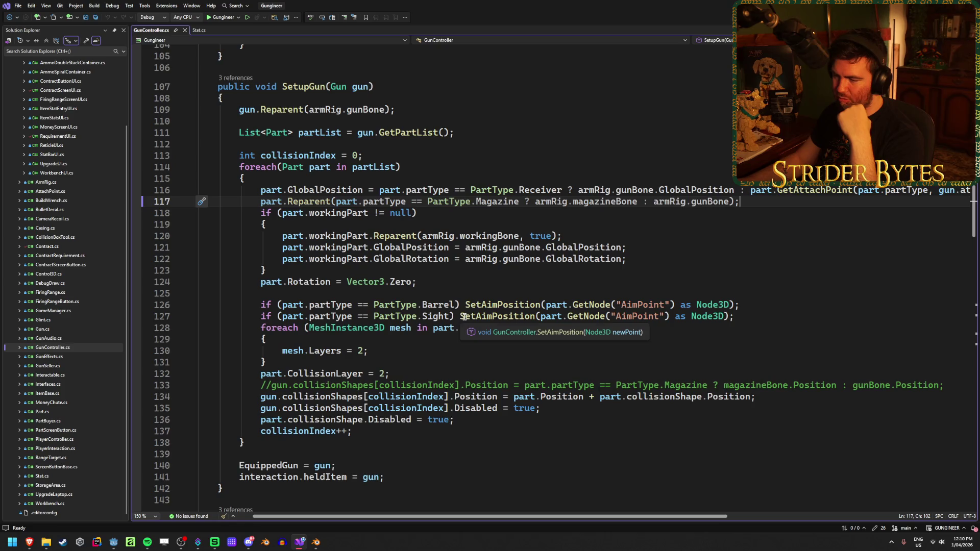
left_click(455, 316)
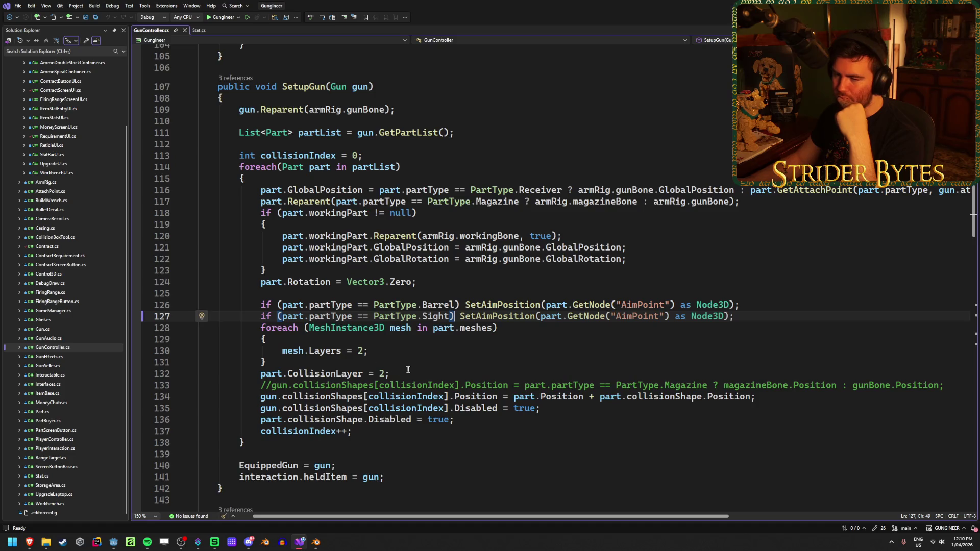
- Scroll through GunController's exported fields and the SetupGun method
scroll(408, 368, "up", 10)
scroll(409, 369, "up", 12)
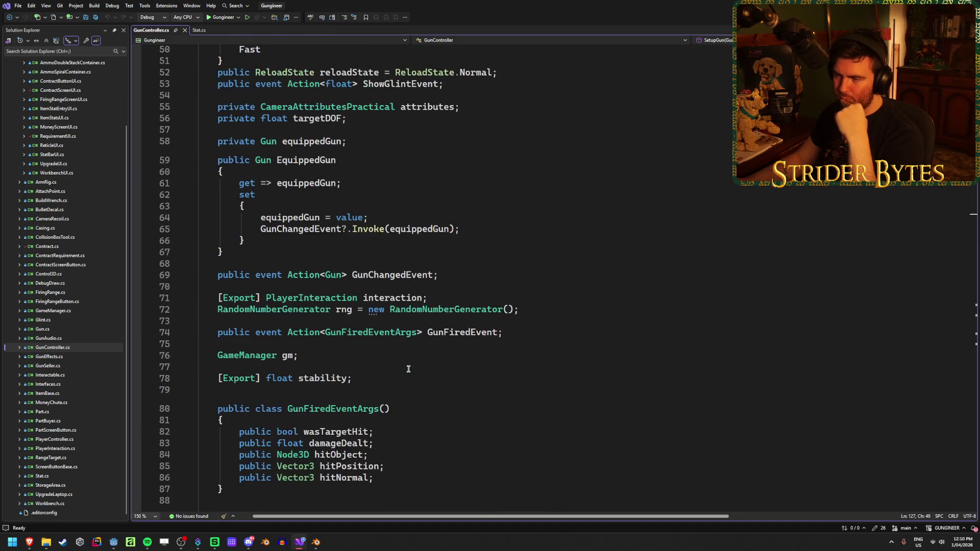
scroll(408, 368, "up", 13)
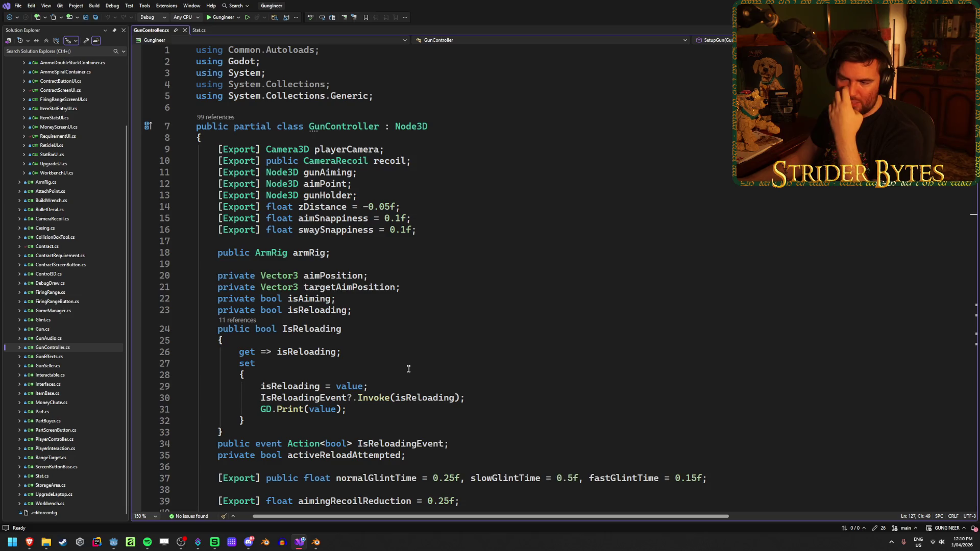
scroll(393, 329, "down", 5)
scroll(399, 324, "down", 7)
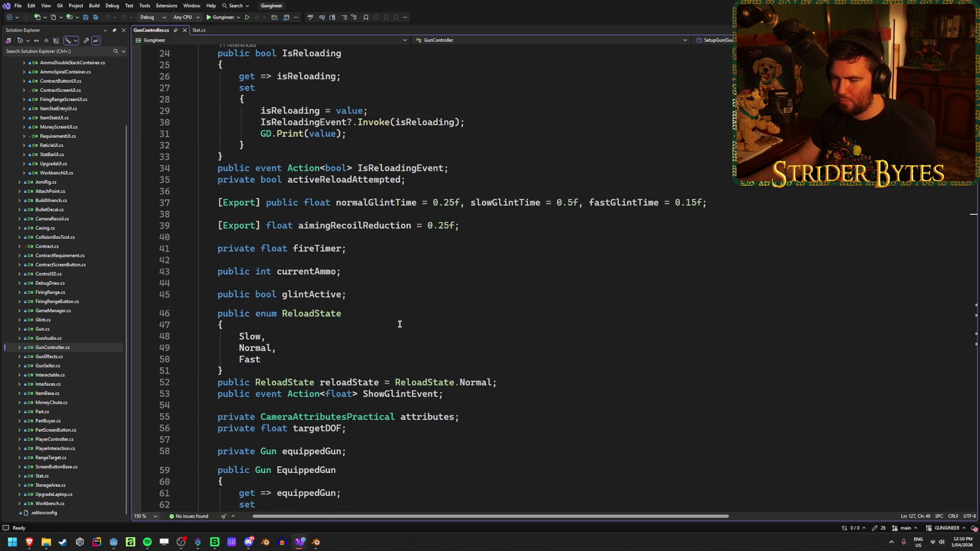
scroll(337, 382, "down", 2)
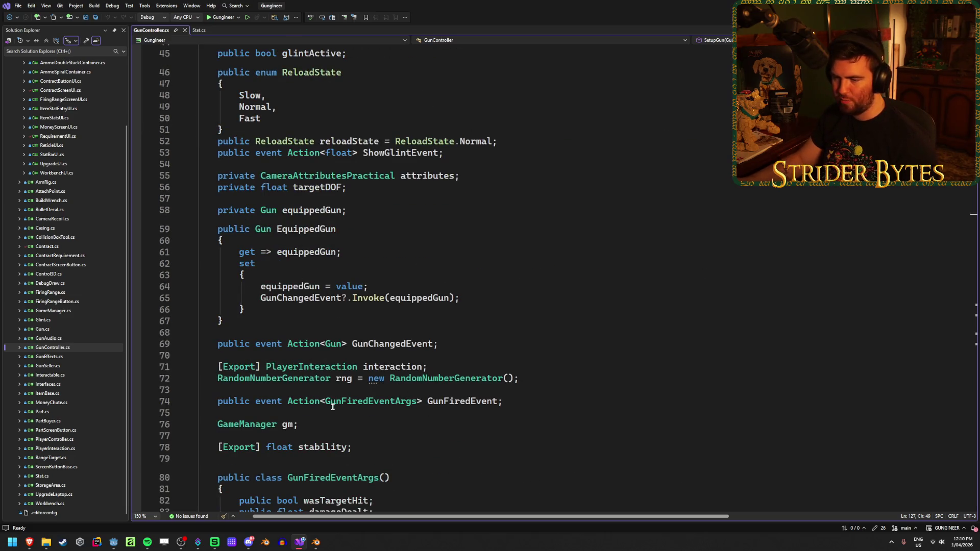
scroll(349, 396, "up", 13)
scroll(348, 396, "down", 15)
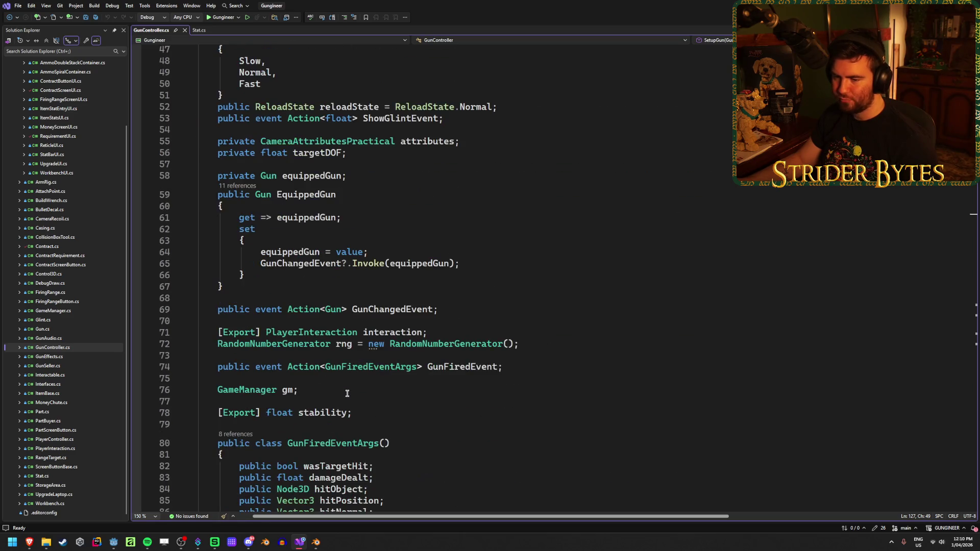
scroll(616, 310, "down", 2)
scroll(613, 312, "down", 5)
scroll(604, 314, "up", 3)
scroll(604, 313, "up", 2)
scroll(562, 324, "down", 2)
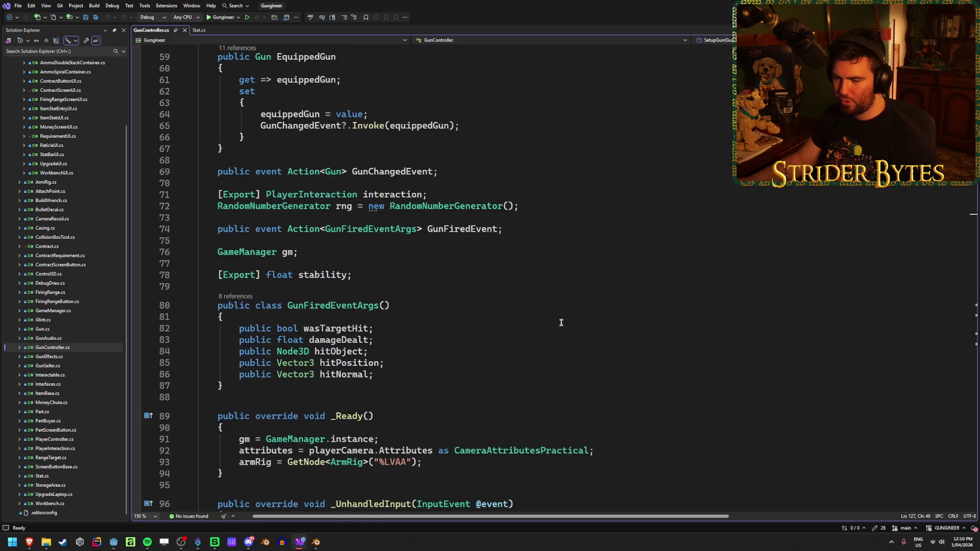
scroll(362, 392, "up", 19)
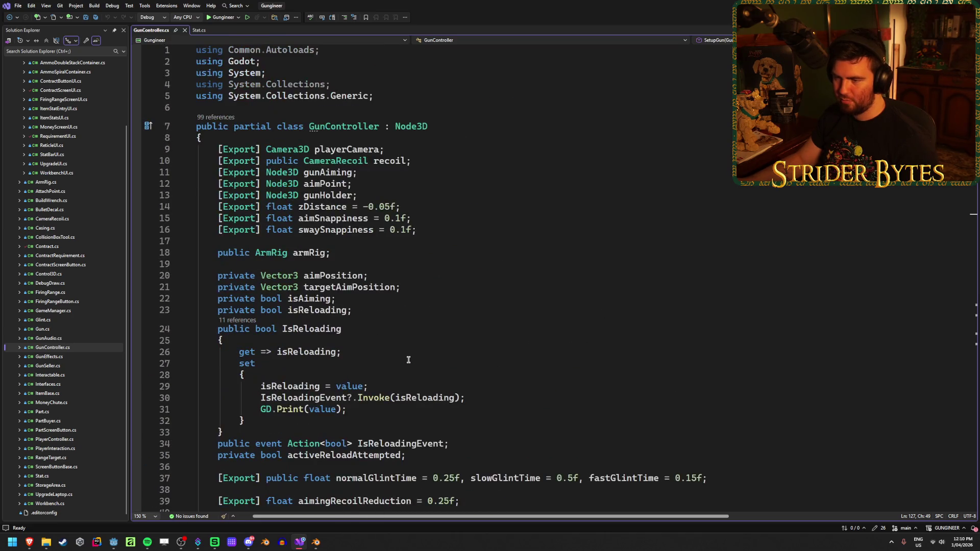
- Add '[Export] SubViewport scopeViewport;' below playerCamera and save GunController.cs
left_click(427, 152)
key("Return")
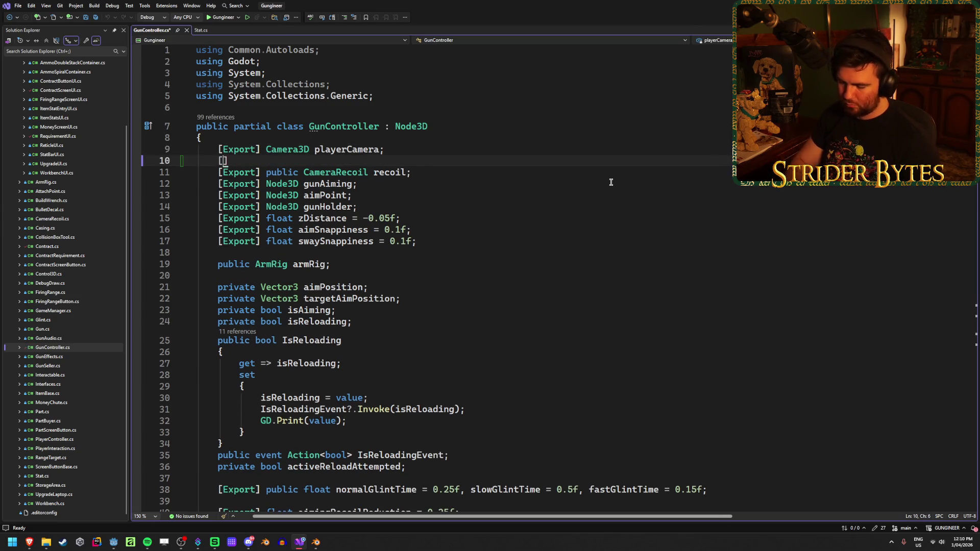
type("[Export[")
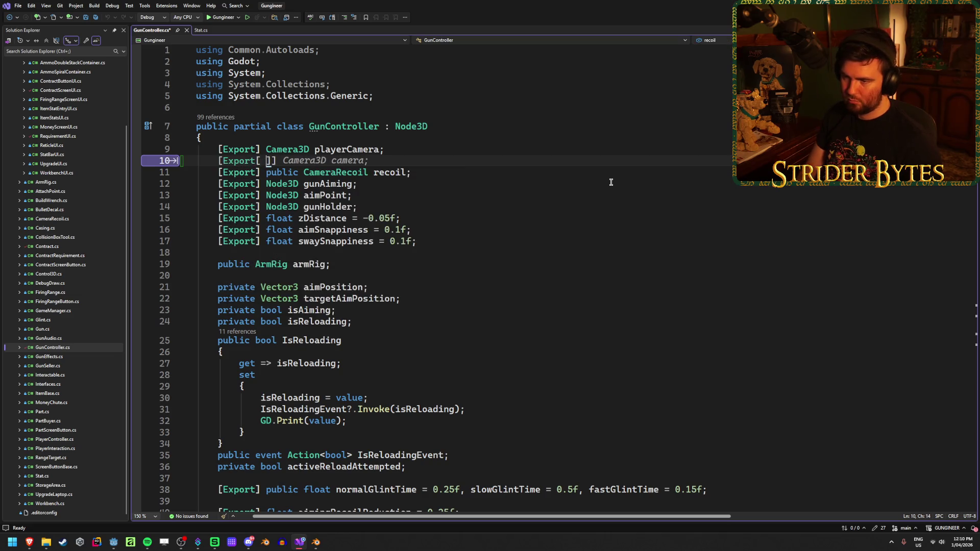
key("BackSpace")
type("] SubViewport")
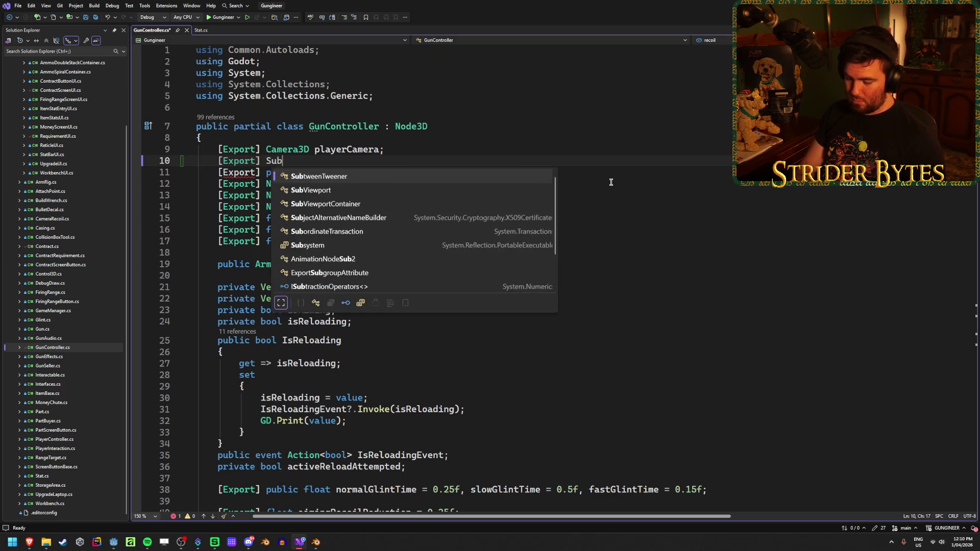
type(" scopeViewport;")
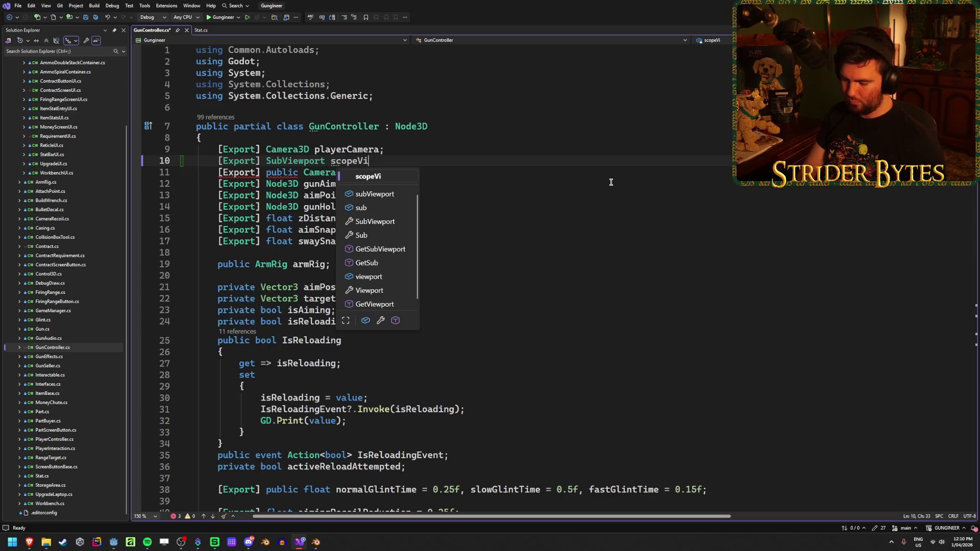
key("ctrl+s")
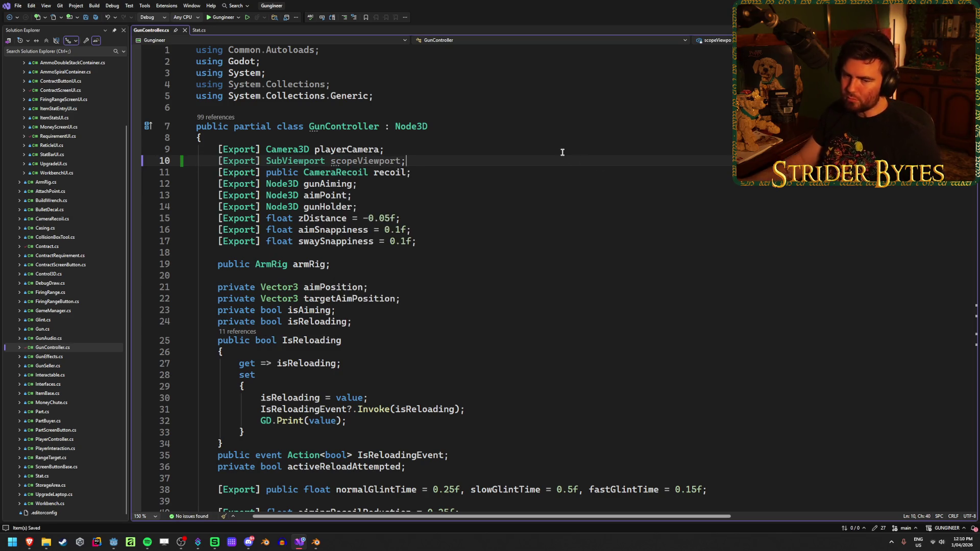
- Close the Stat.cs file and return the cursor to line 128 of GunController.cs
scroll(480, 256, "down", 15)
scroll(480, 257, "down", 20)
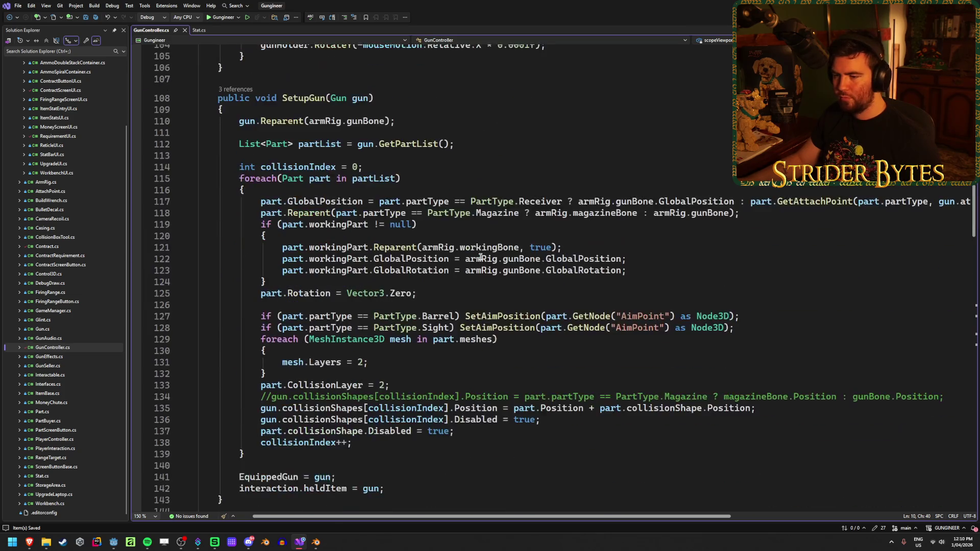
scroll(480, 257, "up", 4)
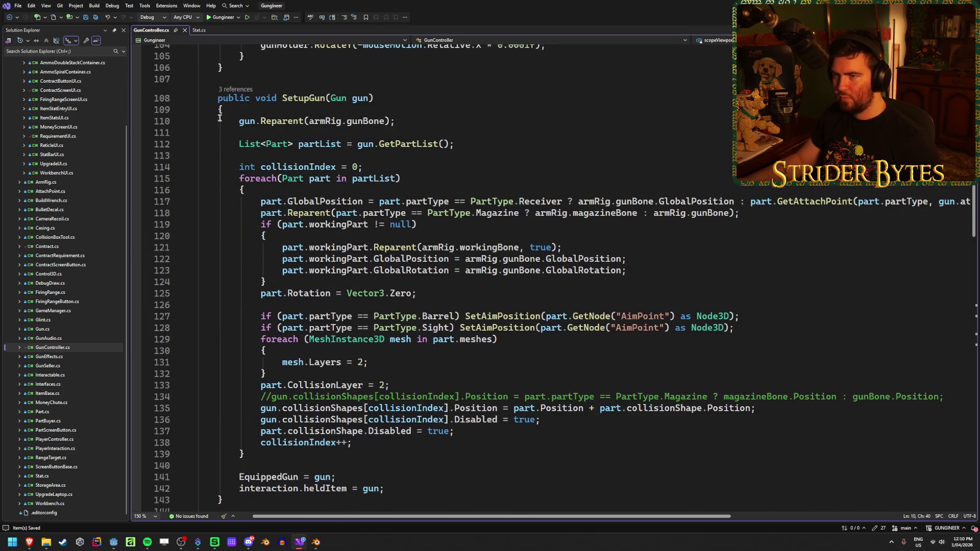
middle_click(200, 32)
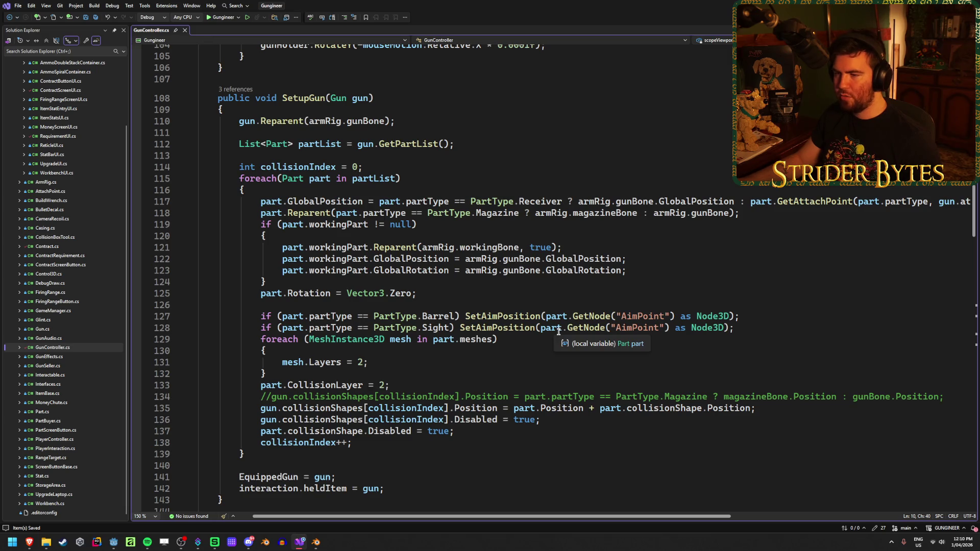
left_click(748, 327)
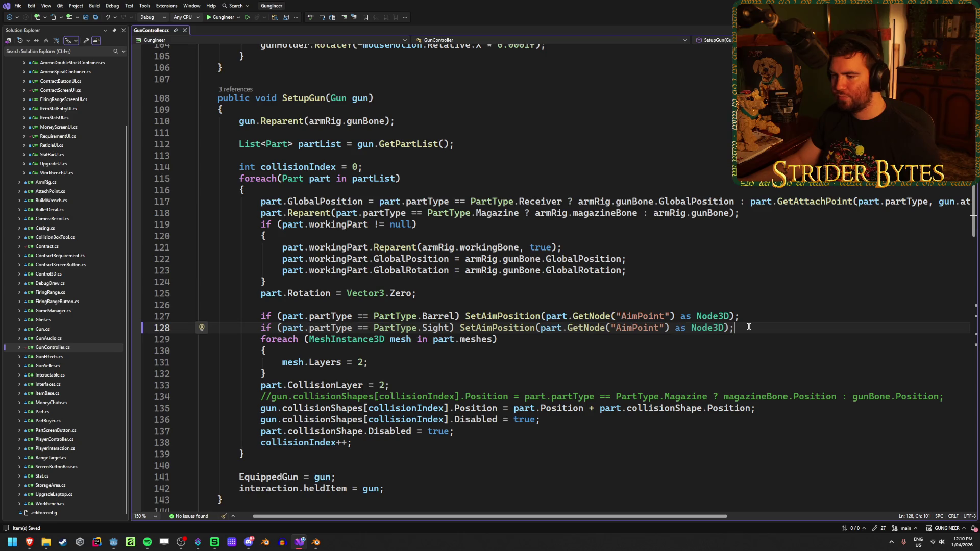
- Open Part.cs and select the AnimationTree comment lines 33–34 in the Part class
double_click(45, 411)
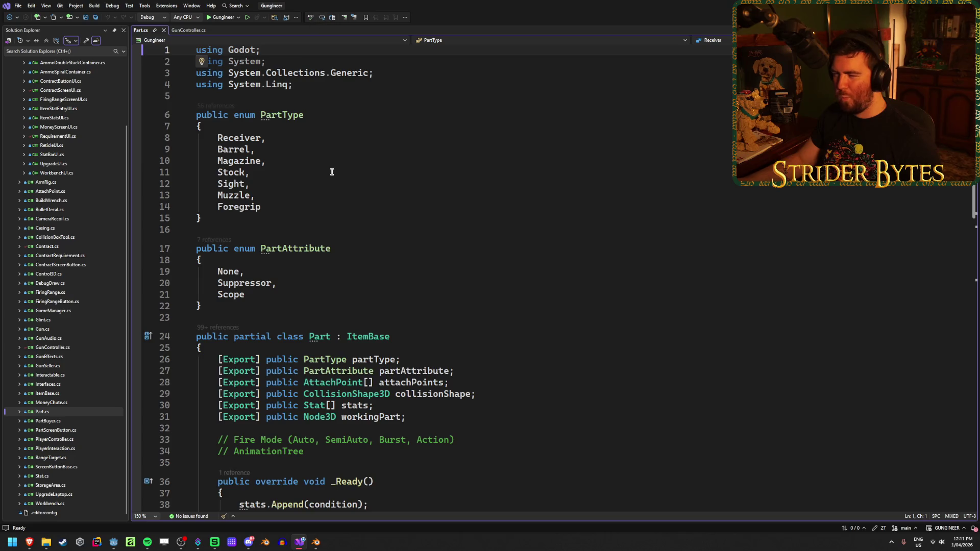
scroll(332, 172, "down", 6)
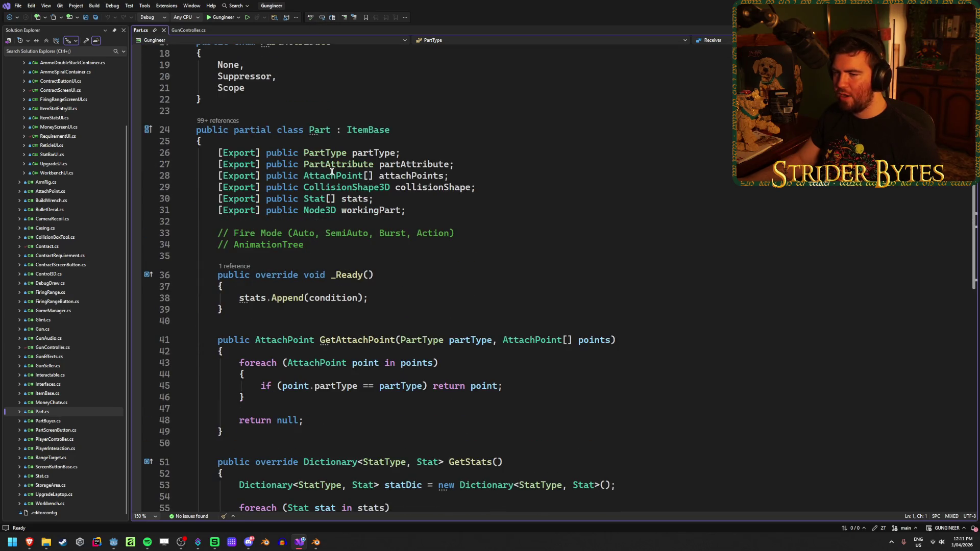
mouse_move(374, 245)
left_mouse_down()
mouse_move(225, 246)
mouse_move(179, 228)
left_mouse_up()
left_click(316, 245)
left_click_drag(316, 246, 179, 228)
left_click(315, 130)
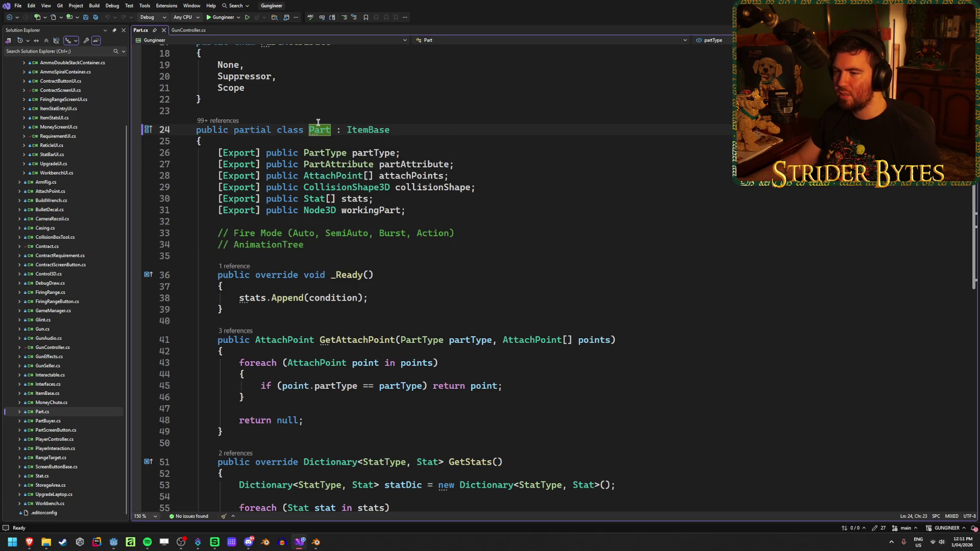
left_click(310, 245)
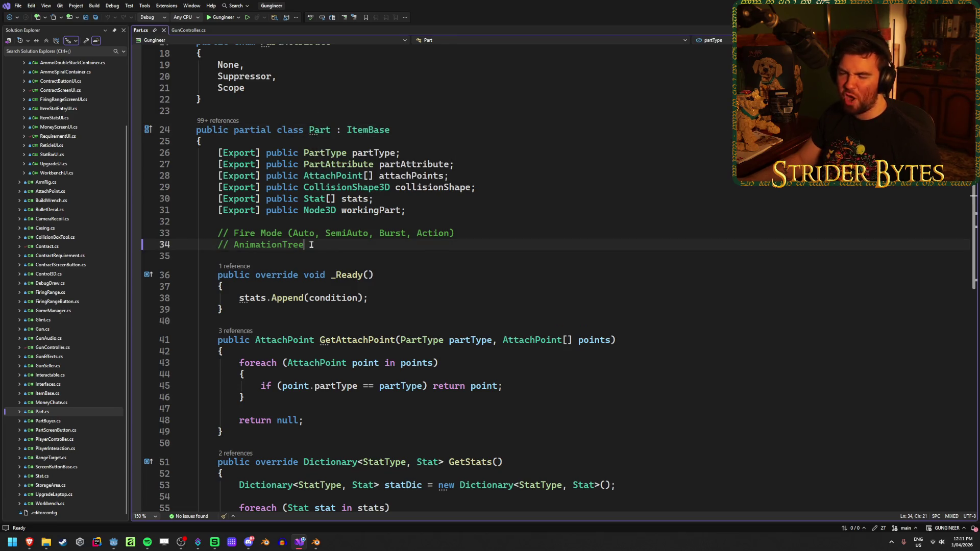
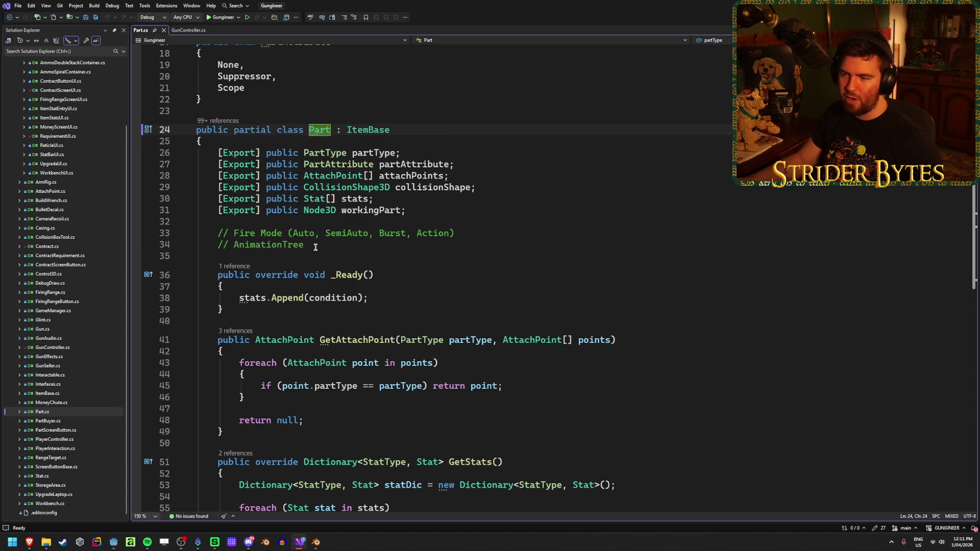
- Add a fresh blank line after the Part class's closing brace in Part.cs
scroll(423, 261, "down", 4)
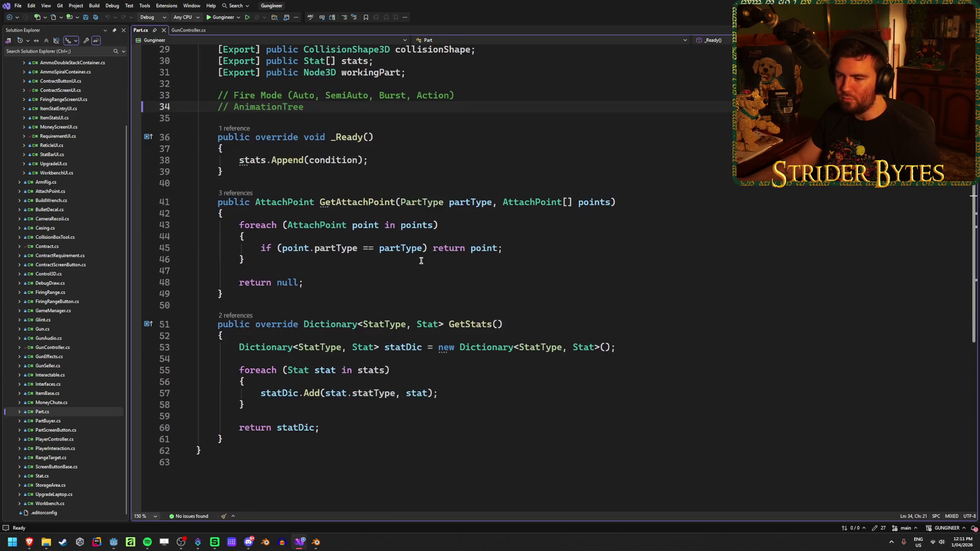
scroll(376, 396, "up", 9)
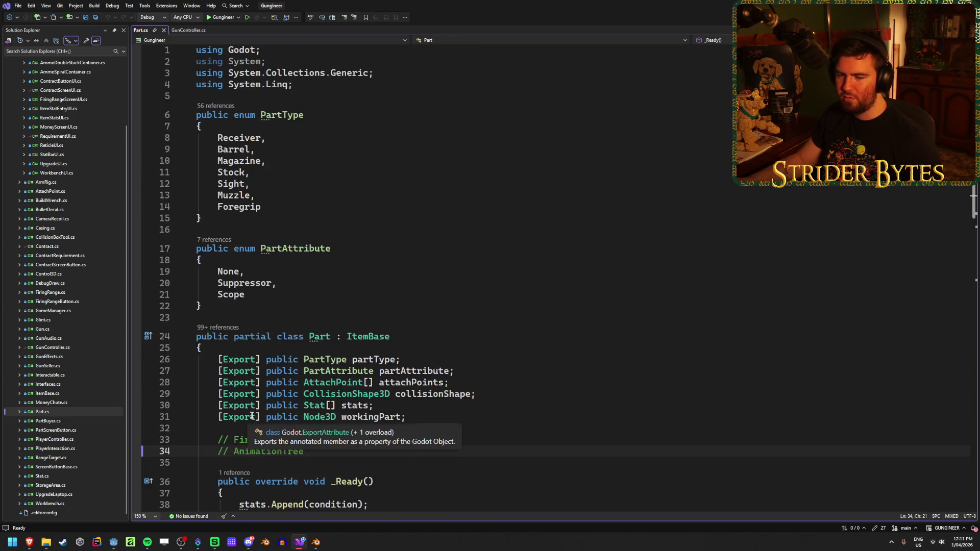
scroll(431, 391, "down", 3)
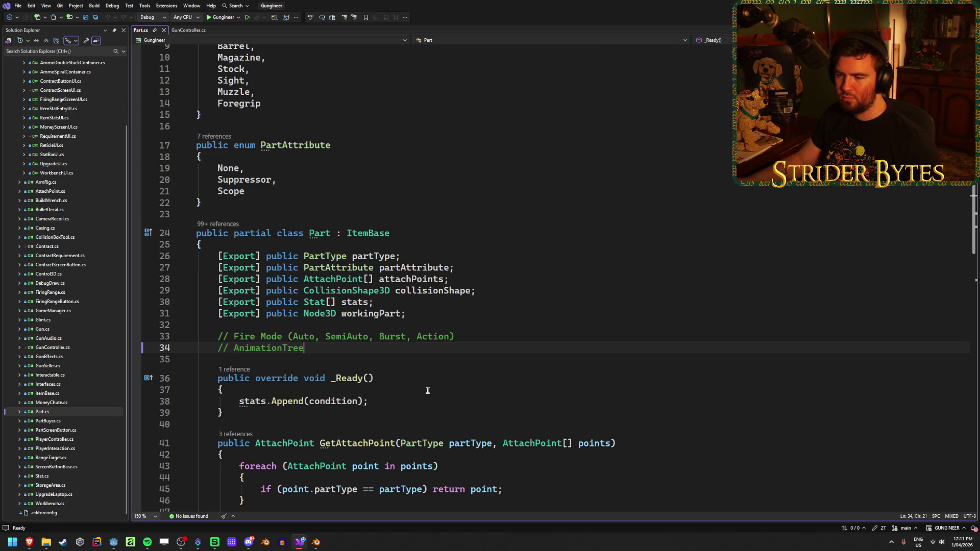
scroll(428, 391, "down", 4)
scroll(426, 390, "down", 5)
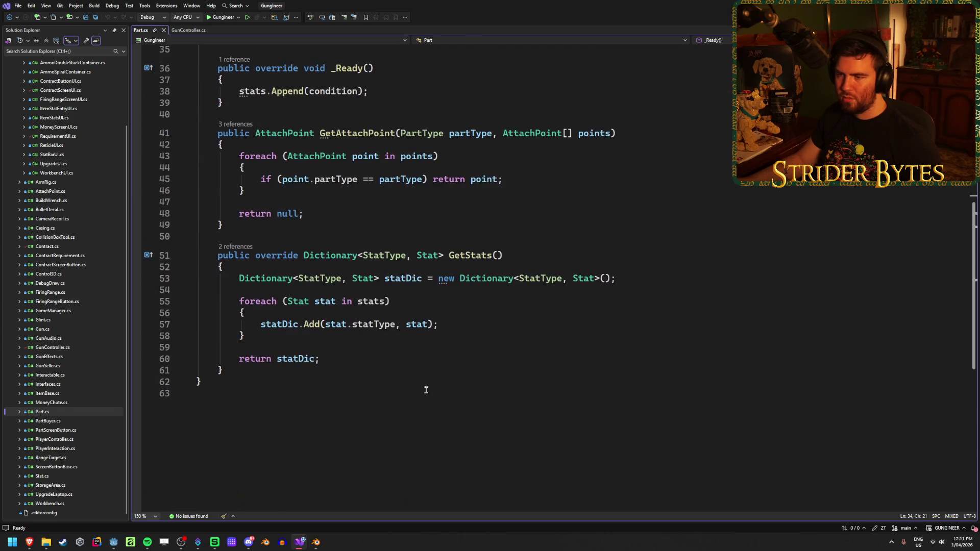
left_click(424, 389)
scroll(307, 389, "up", 5)
scroll(390, 324, "down", 5)
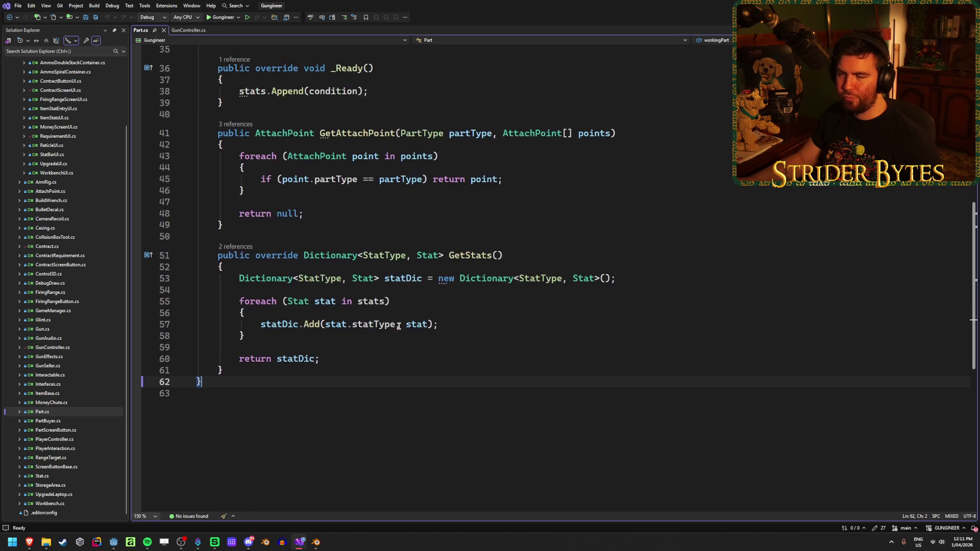
key("Return")
key("Return")
- Declare 'public partial class Sight : Part {' with an expanded body and save Part.cs
type("public partial class")
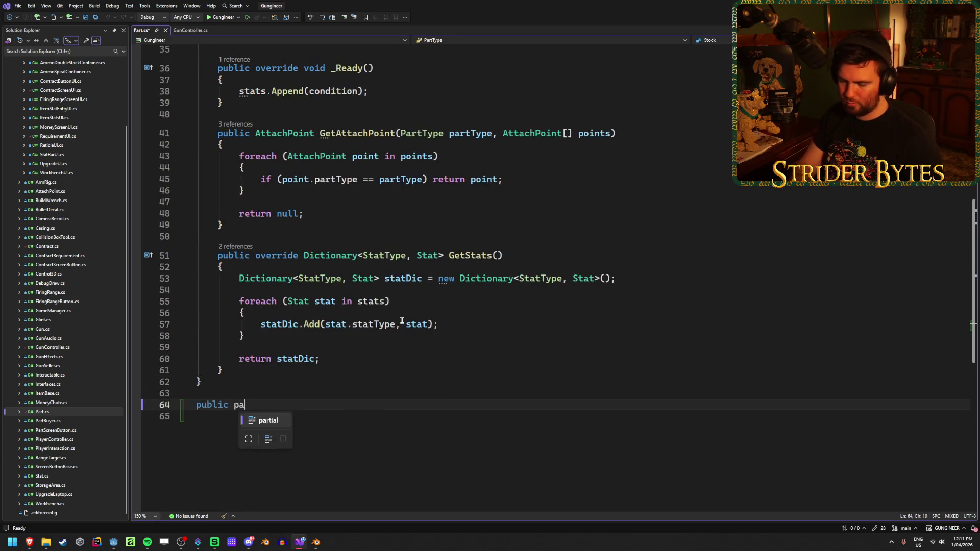
type(" S ")
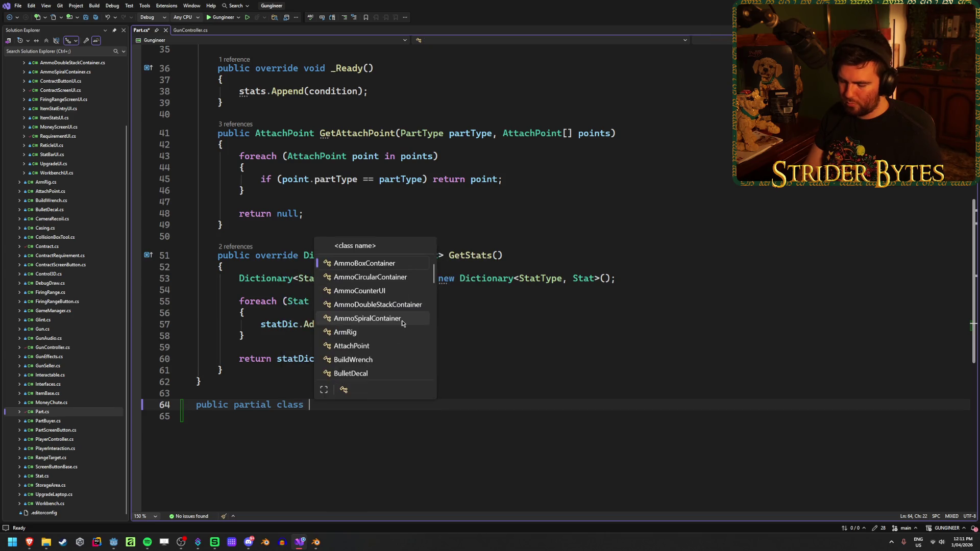
type("Sight :")
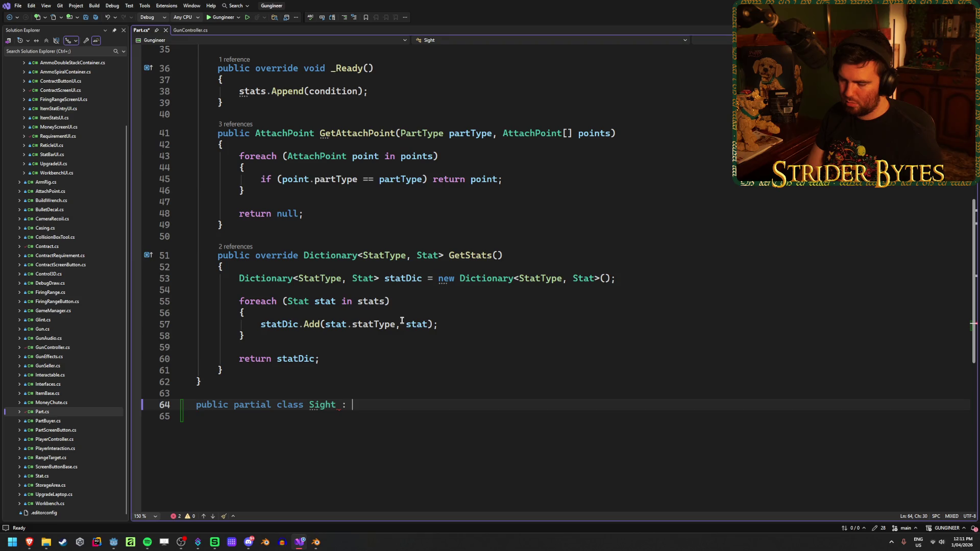
type(" Part {")
key("Return")
key("ctrl+s")
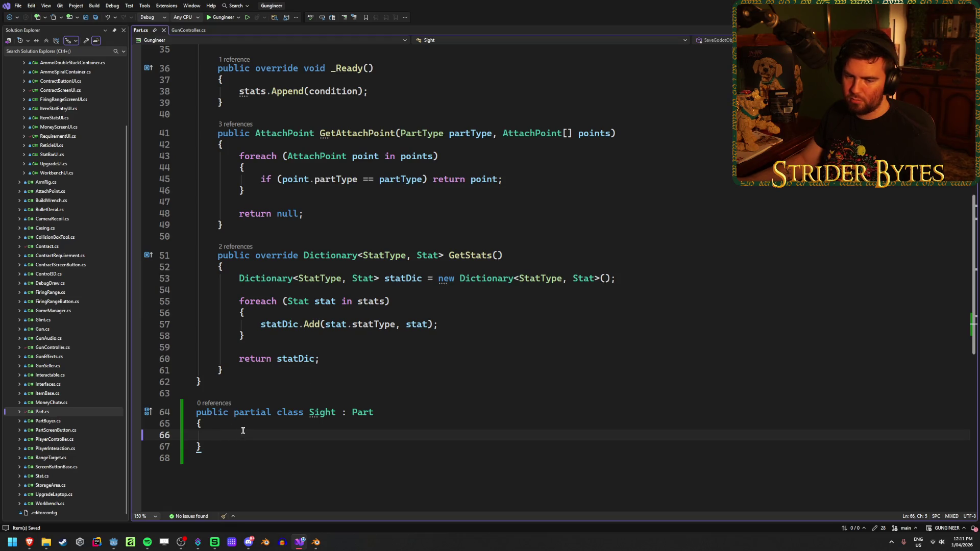
scroll(400, 412, "up", 8)
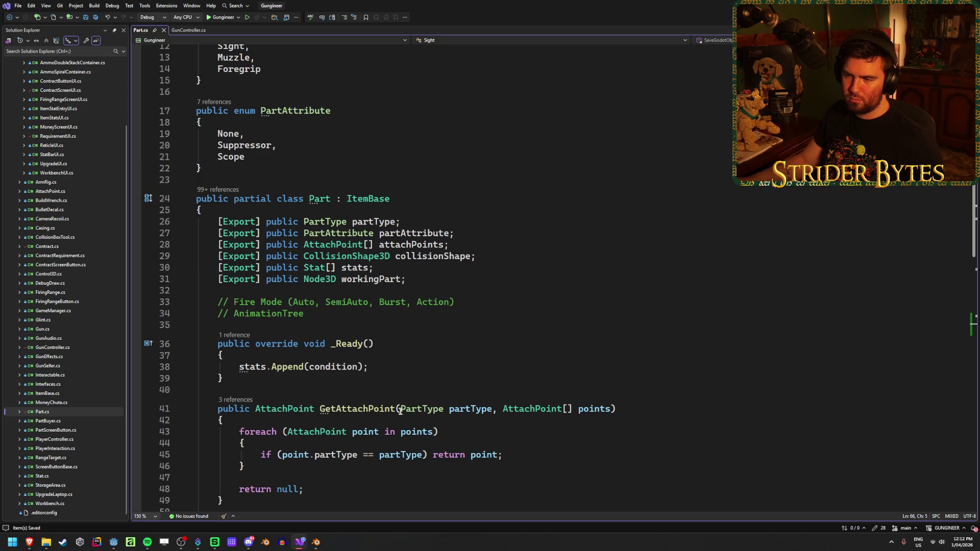
scroll(400, 411, "down", 10)
- Start a field on line 66 typed as public MeshInstance3D via IntelliSense
type("public M")
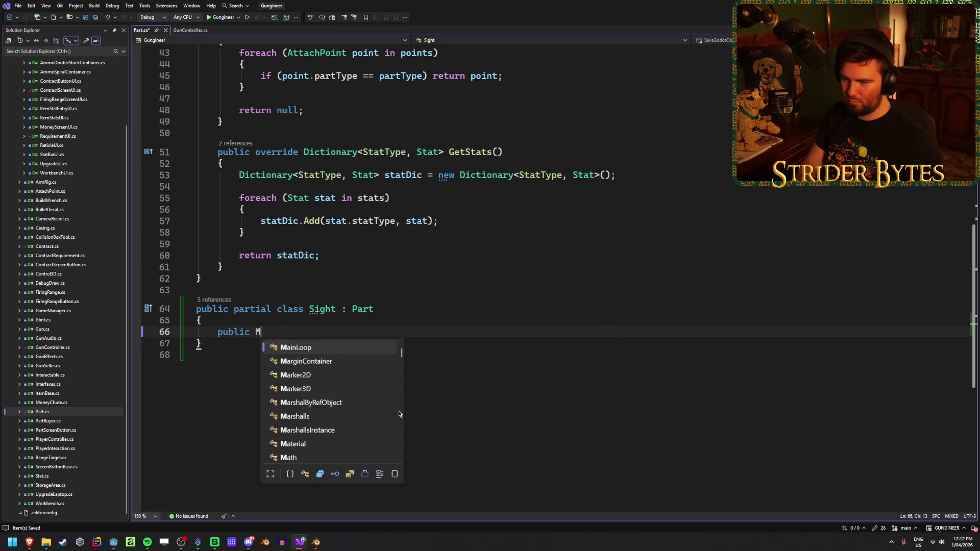
type("esh")
key("Down")
key("Down")
key("Down")
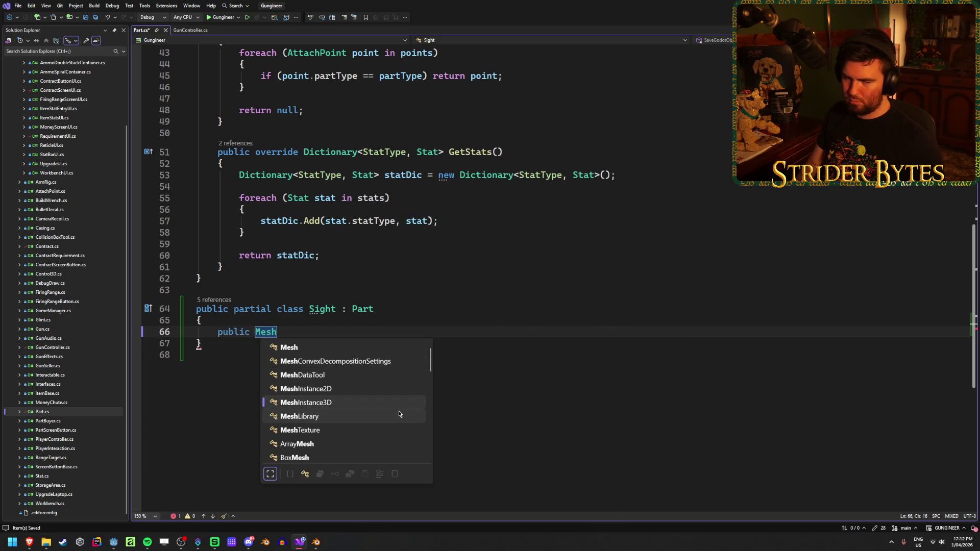
key("Tab")
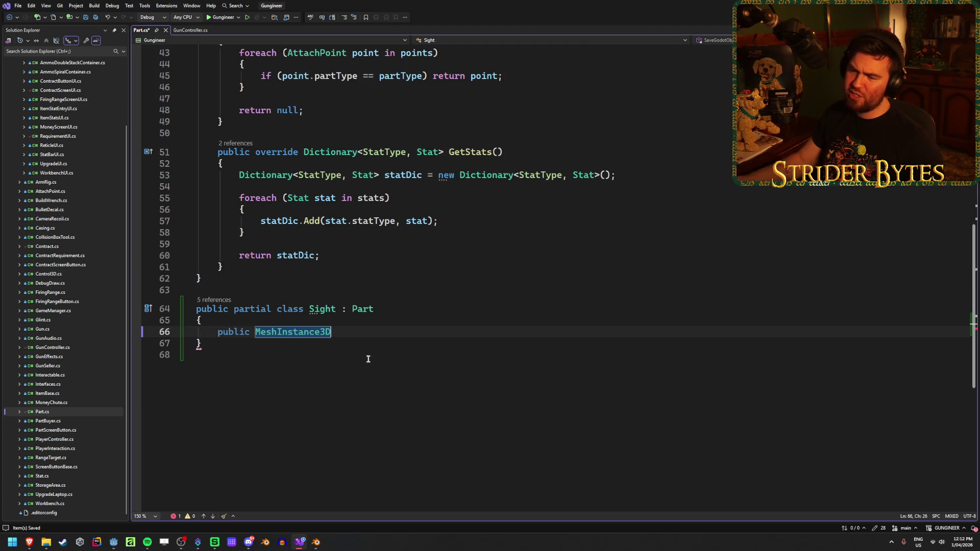
- Review the Fire Mode comment on line 33 and Part's ItemBase base class
scroll(369, 364, "up", 7)
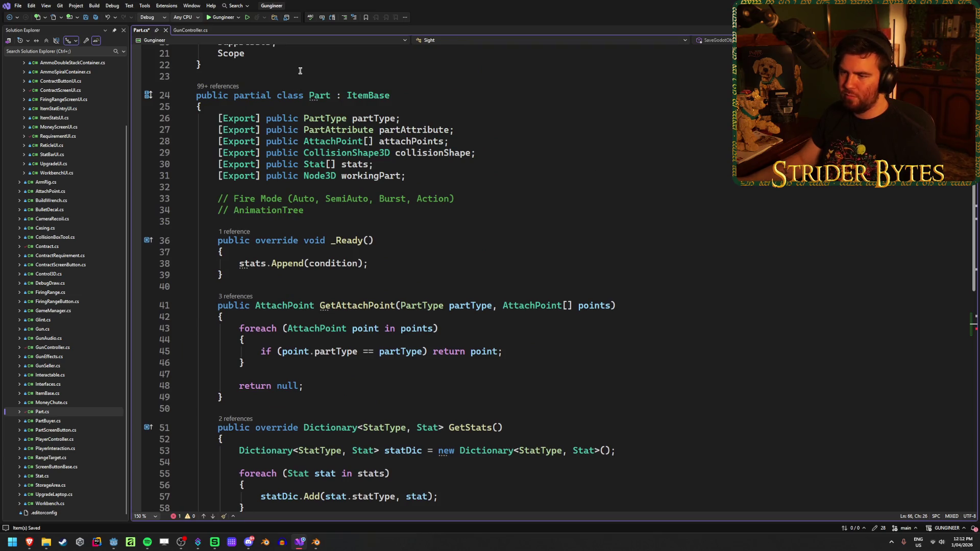
left_click_drag(245, 196, 475, 199)
left_click(478, 199)
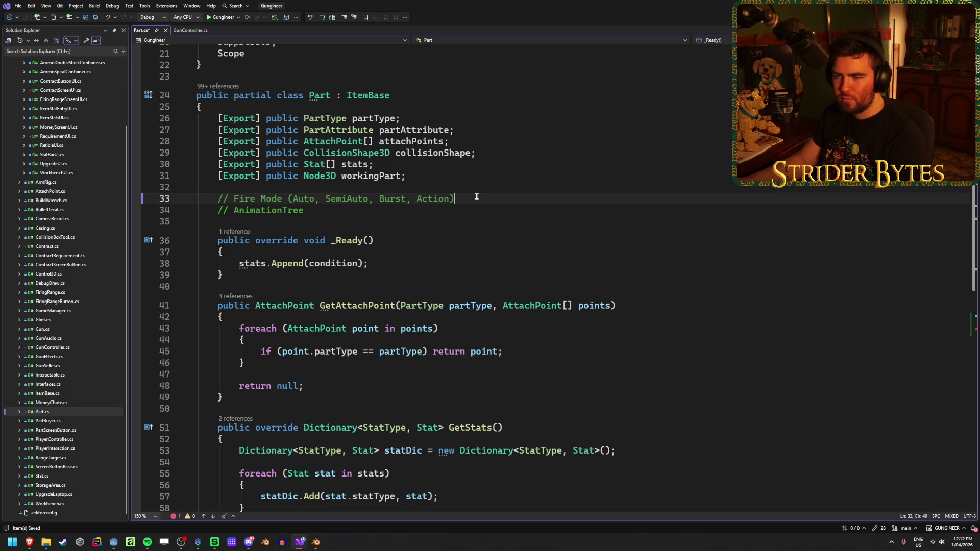
left_click_drag(472, 197, 214, 198)
left_click(247, 200)
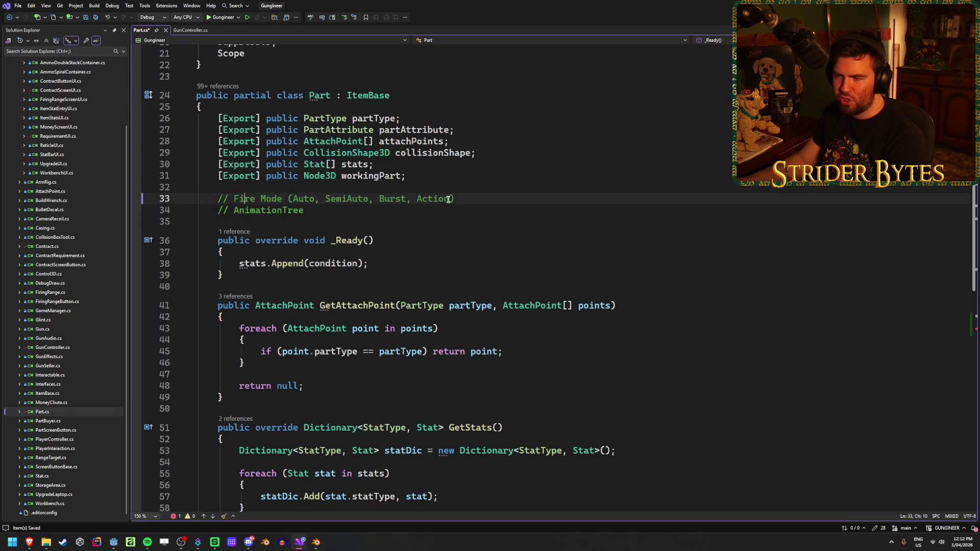
left_click_drag(455, 198, 216, 196)
left_click(215, 198)
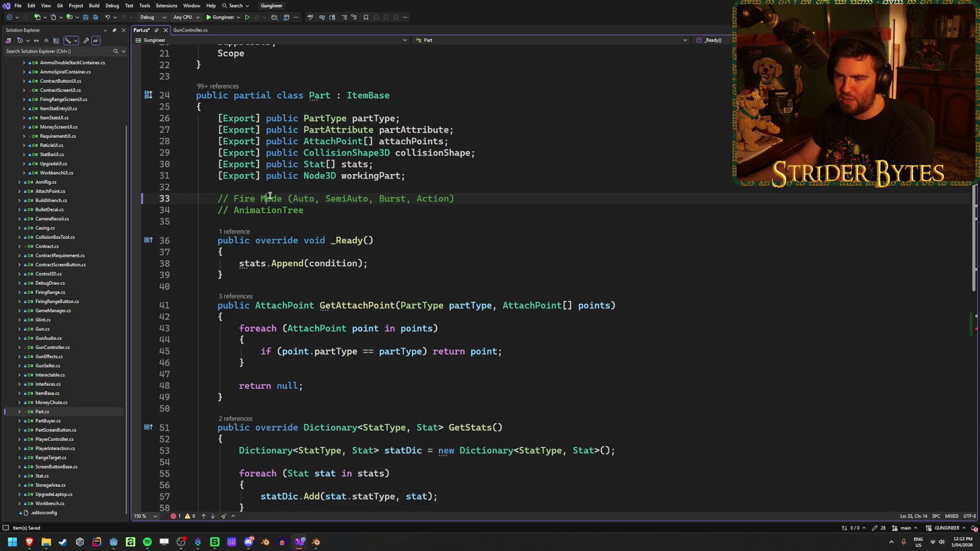
left_click_drag(455, 199, 216, 198)
left_click(495, 200)
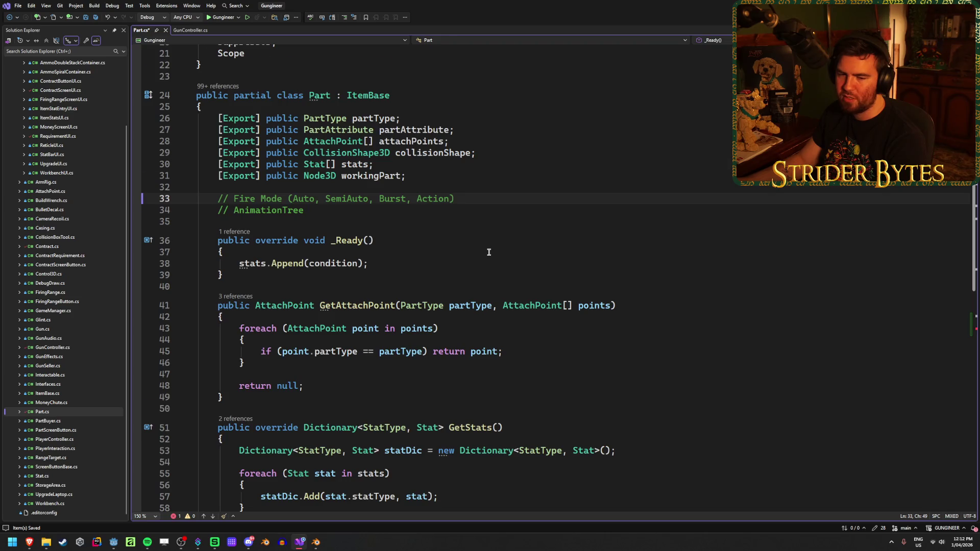
scroll(488, 252, "down", 7)
scroll(388, 340, "up", 8)
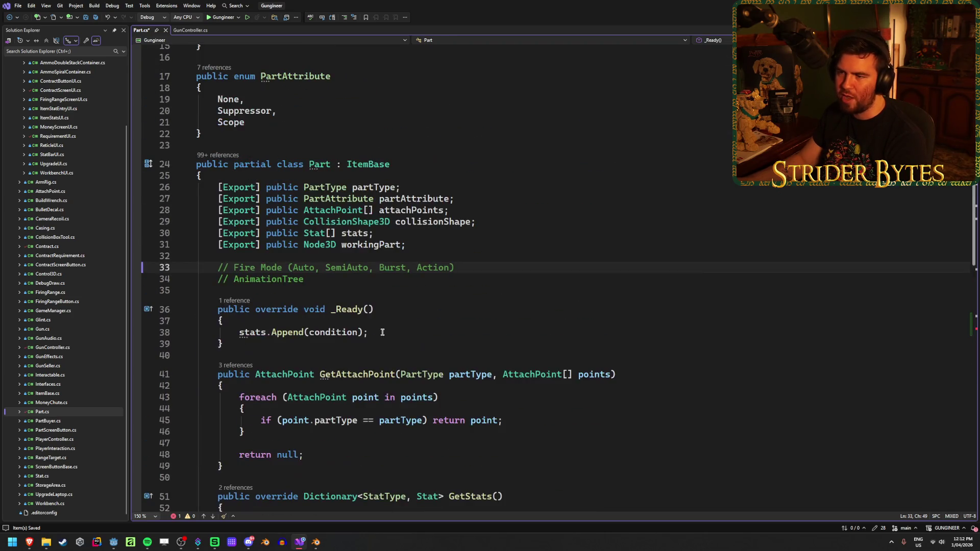
left_click(367, 164)
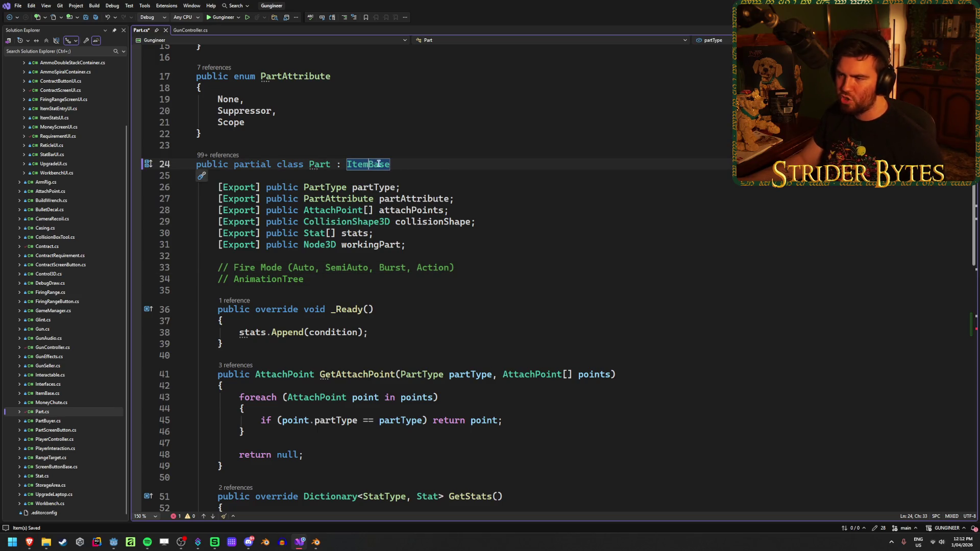
scroll(402, 322, "down", 8)
- Finish the field declaration as 'public MeshInstance3D scopeRT;'
left_click(267, 378)
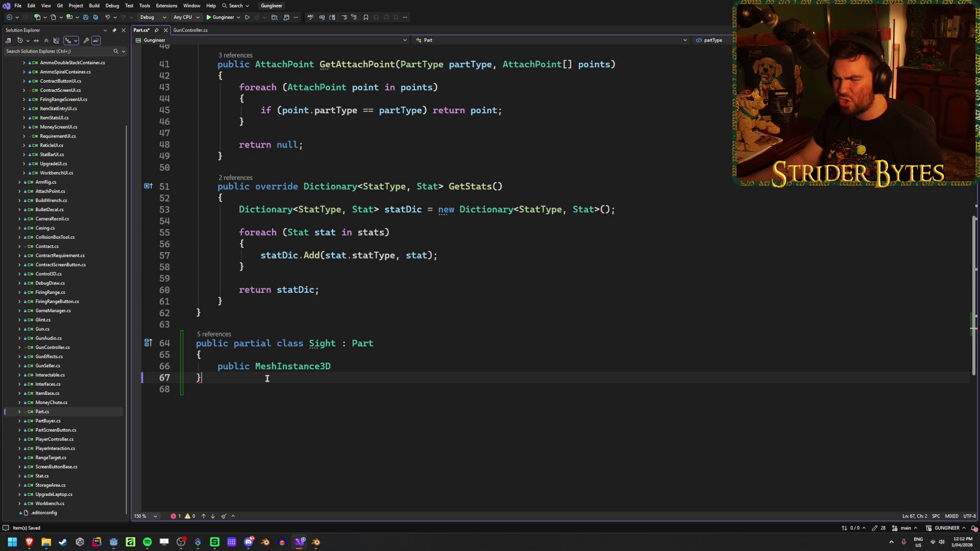
left_click(350, 366)
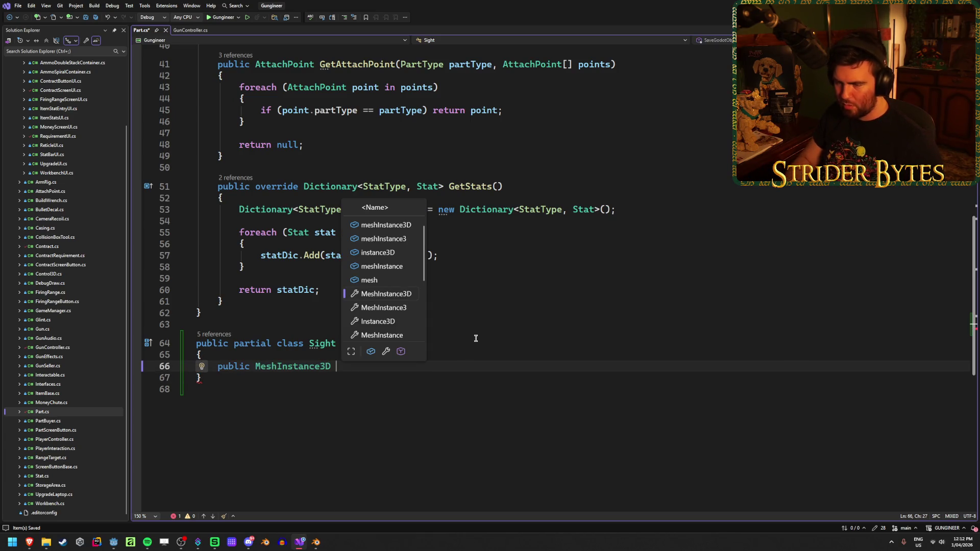
type("scopeRT;")
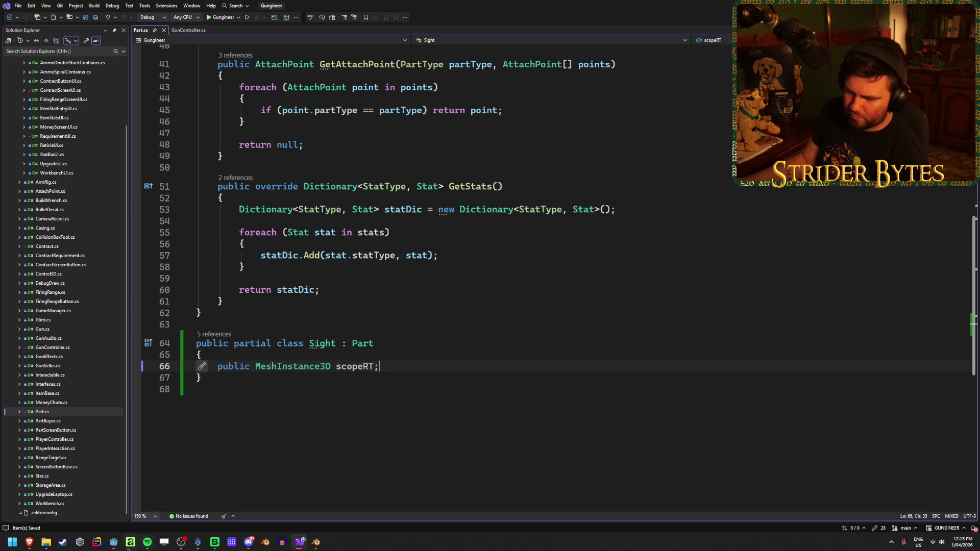
mouse_move(114, 545)
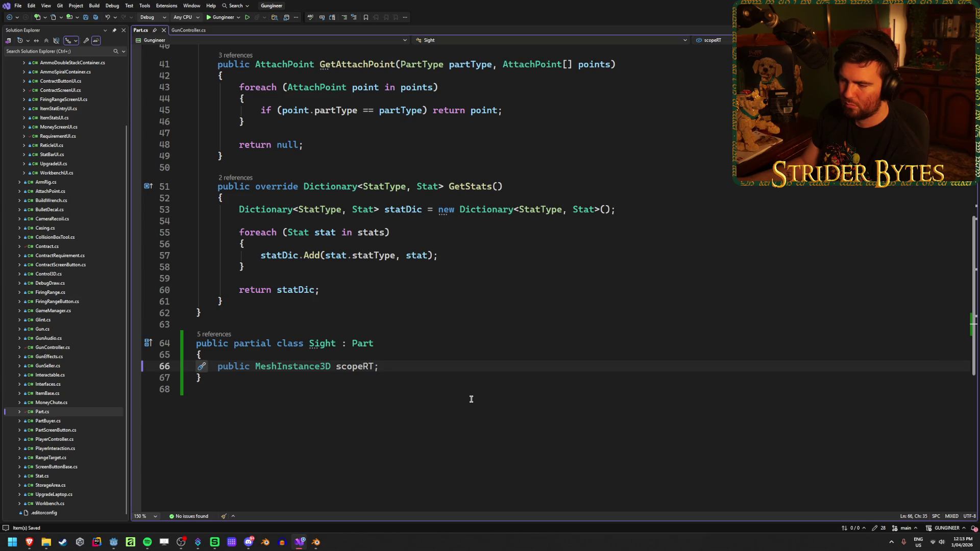
left_click(115, 541)
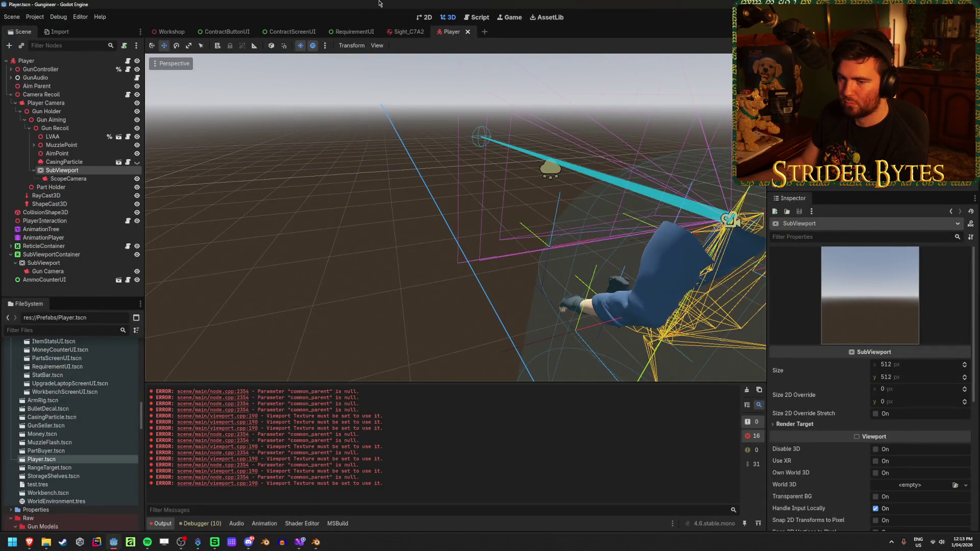
- Open the Sight_C7A2 scene, select its root and view its Part.cs script
scroll(82, 417, "up", 8)
double_click(85, 469)
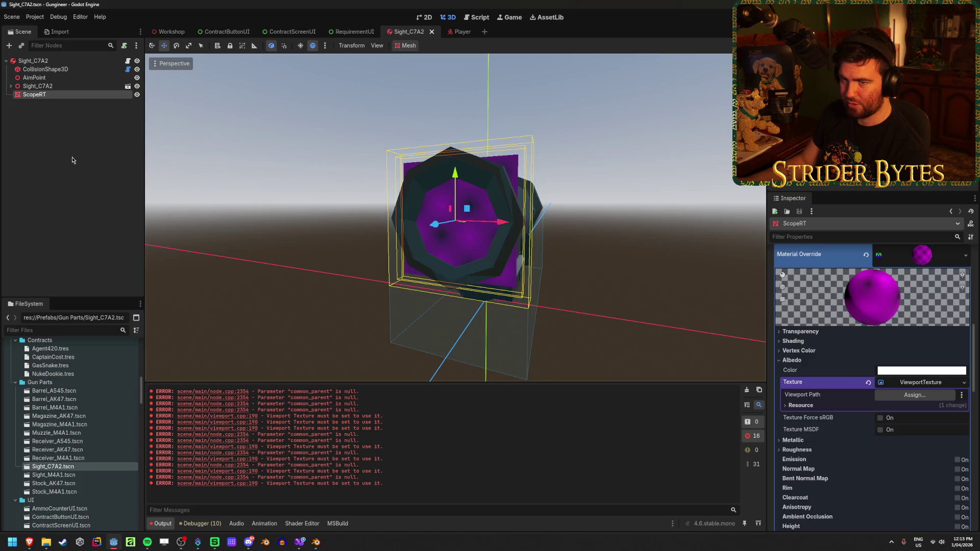
left_click(55, 62)
scroll(932, 398, "down", 3)
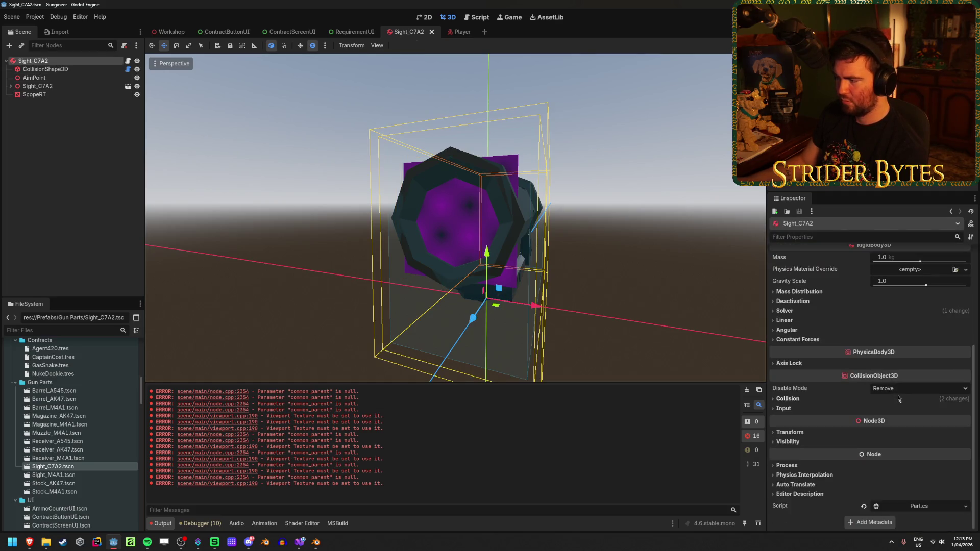
left_click(965, 507)
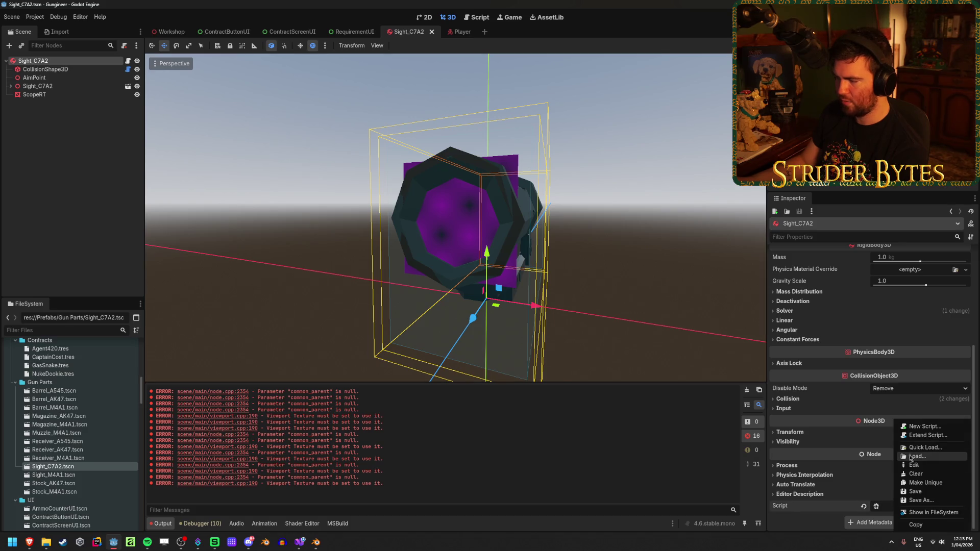
left_click(925, 450)
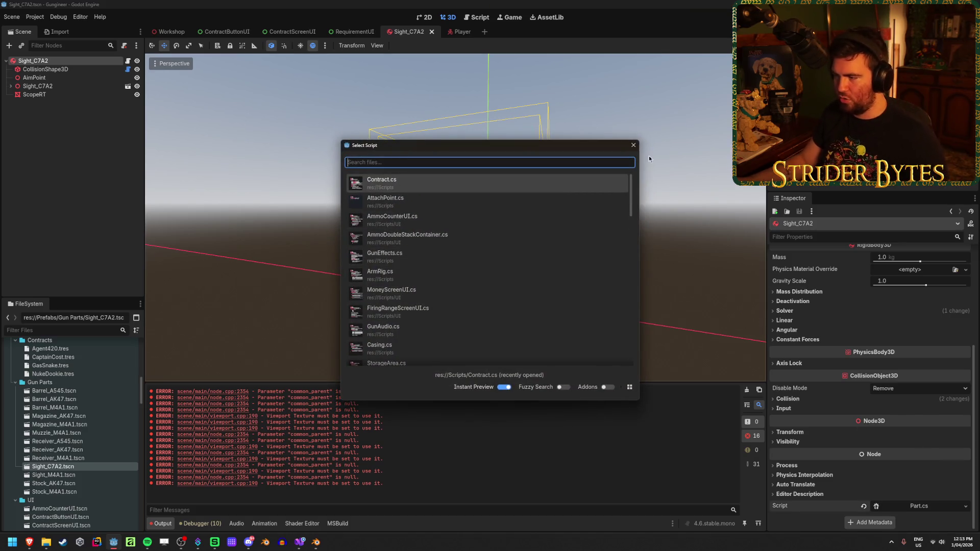
left_click(633, 148)
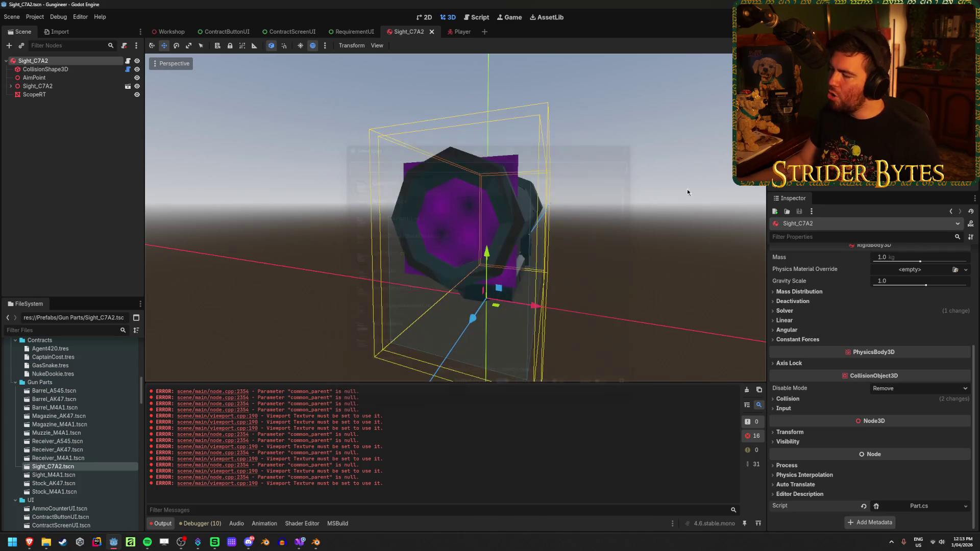
left_click(929, 503)
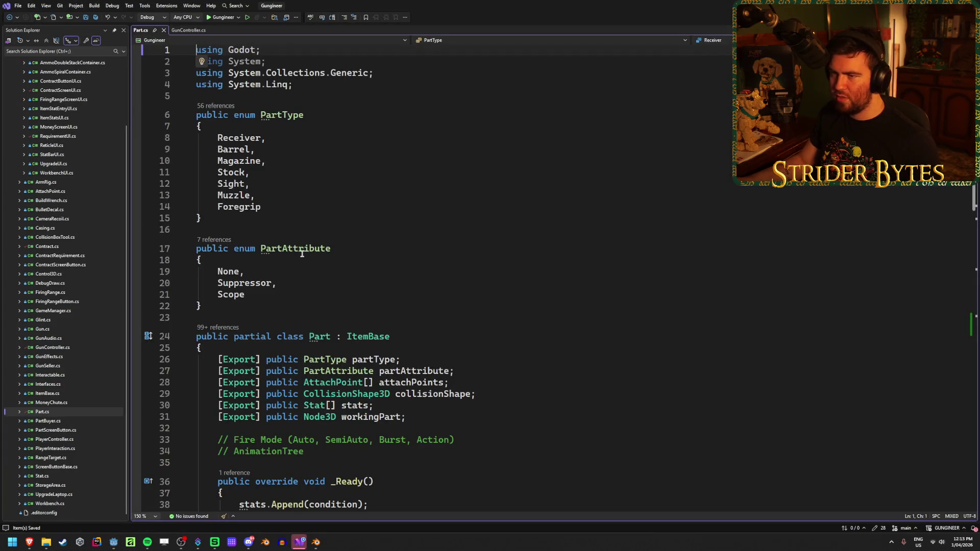
scroll(335, 255, "down", 15)
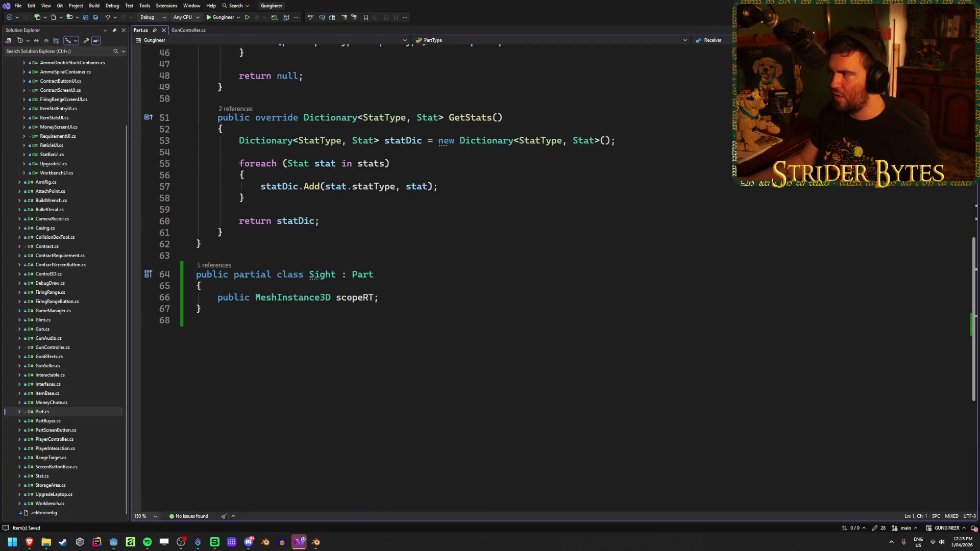
- Reload the Part script onto the Sight_C7A2 root and build the C# project
key("alt+Tab")
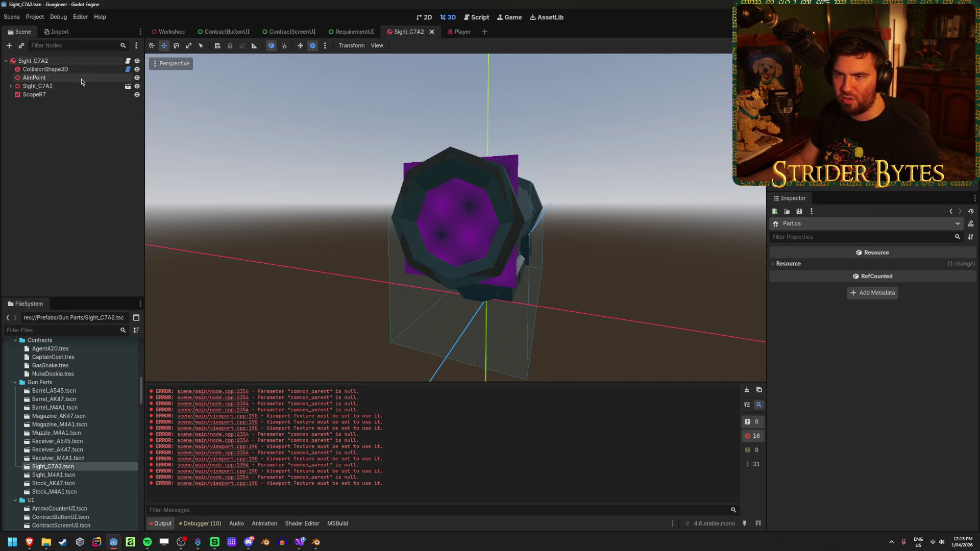
left_click(34, 61)
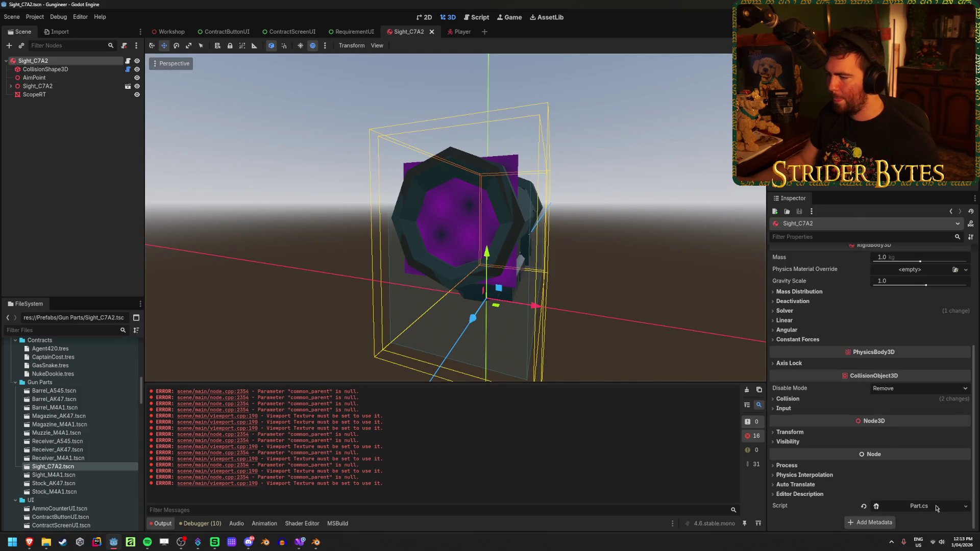
left_click(965, 506)
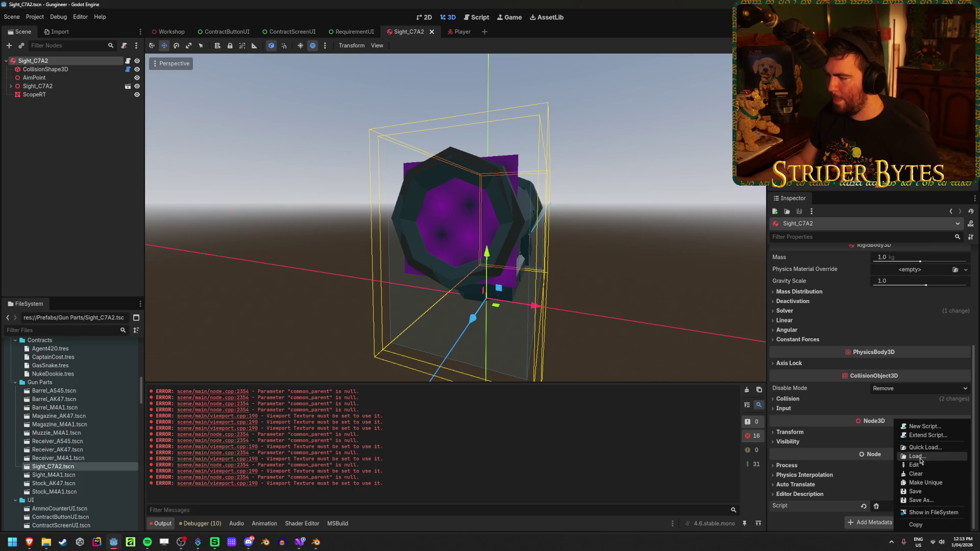
left_click(917, 456)
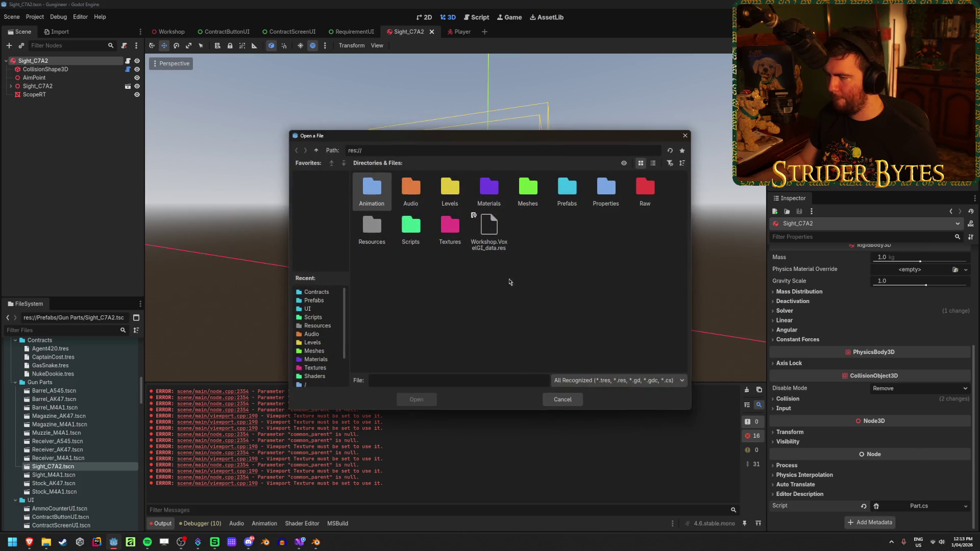
left_click(685, 135)
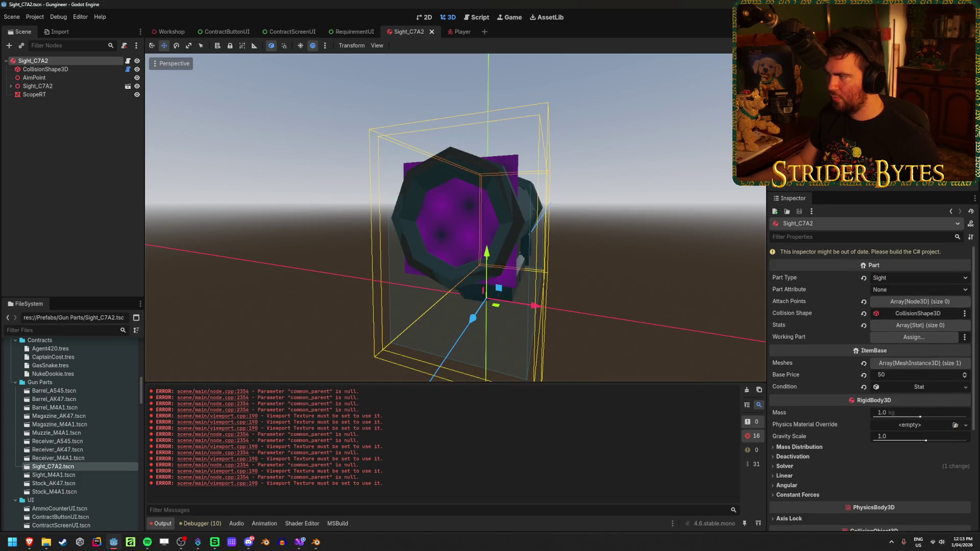
key("alt+b")
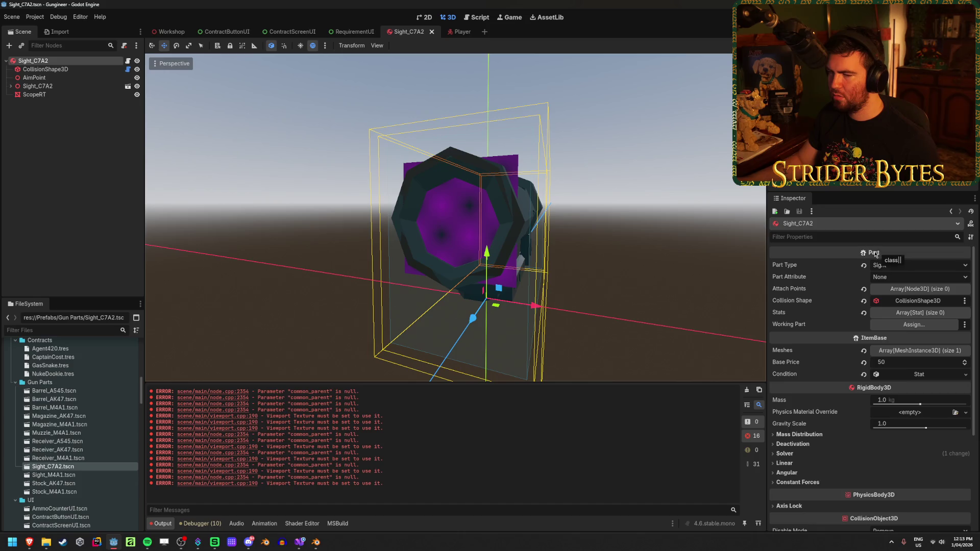
left_click(300, 542)
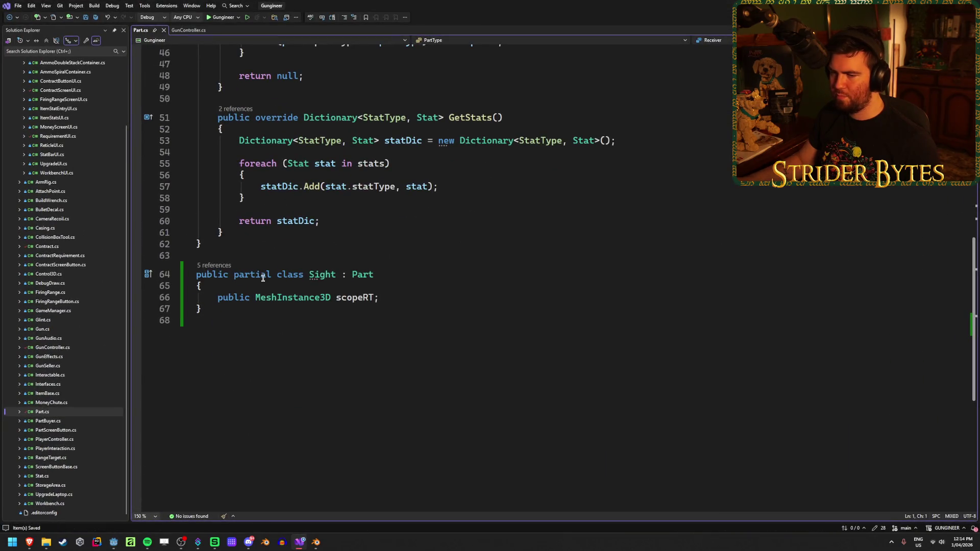
- Review the Sight class's Part base and scopeRT field in Part.cs
left_click(410, 272)
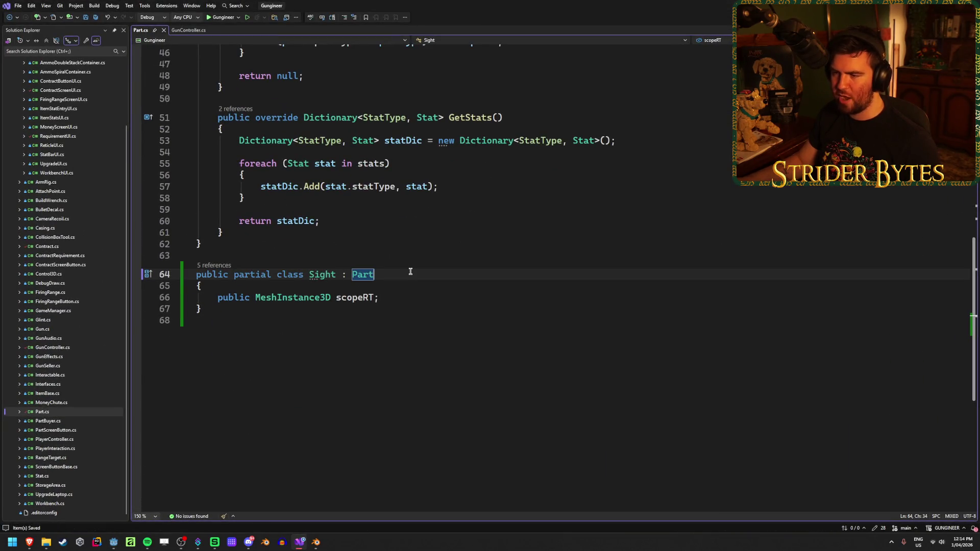
left_click(374, 309)
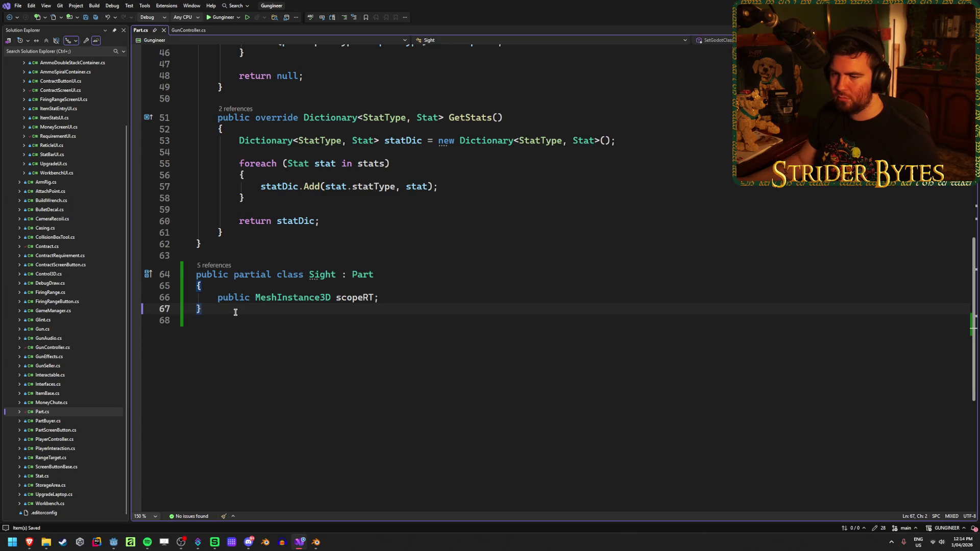
left_click(396, 275)
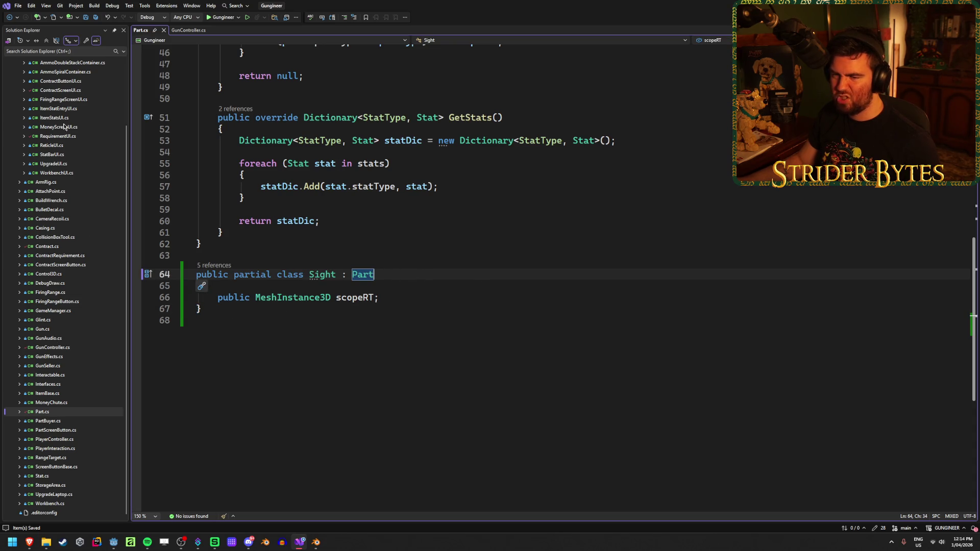
left_click(400, 297)
left_click(309, 310)
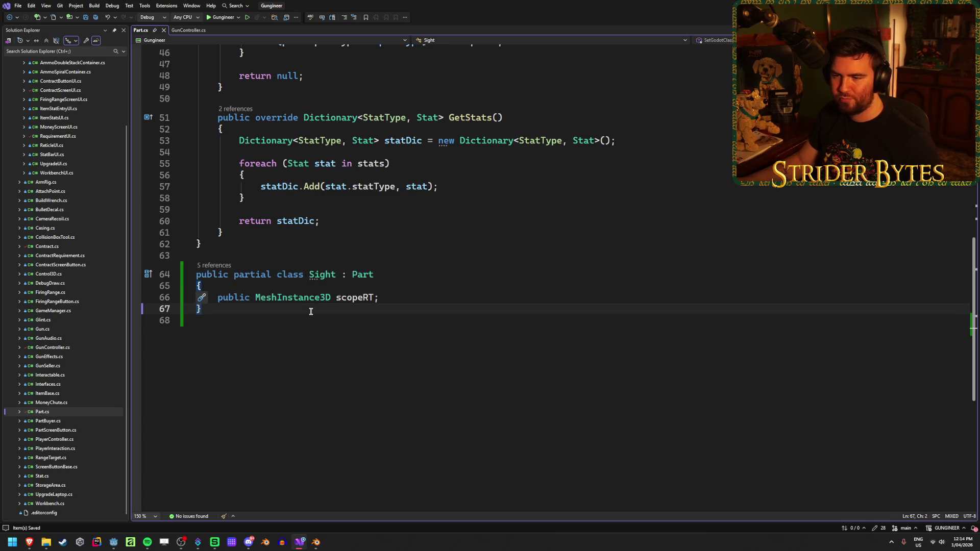
- Return to the Godot editor and clear the Output log's errors
left_click(113, 542)
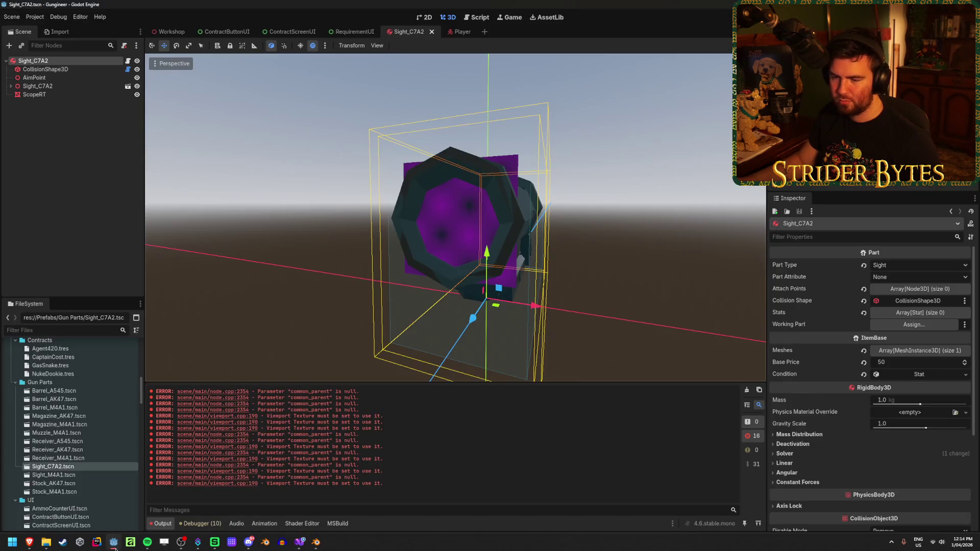
left_click(736, 390)
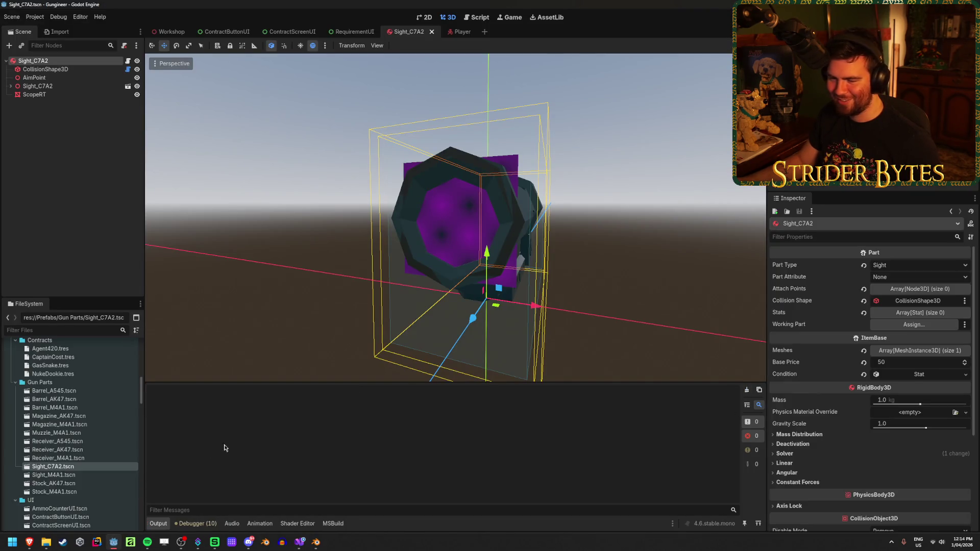
scroll(98, 444, "down", 3)
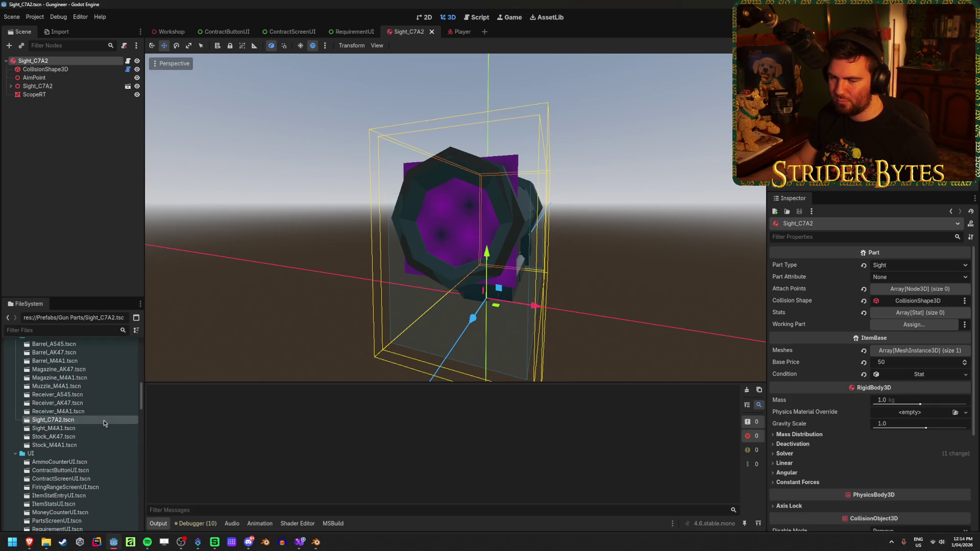
scroll(104, 423, "down", 6)
scroll(104, 423, "down", 10)
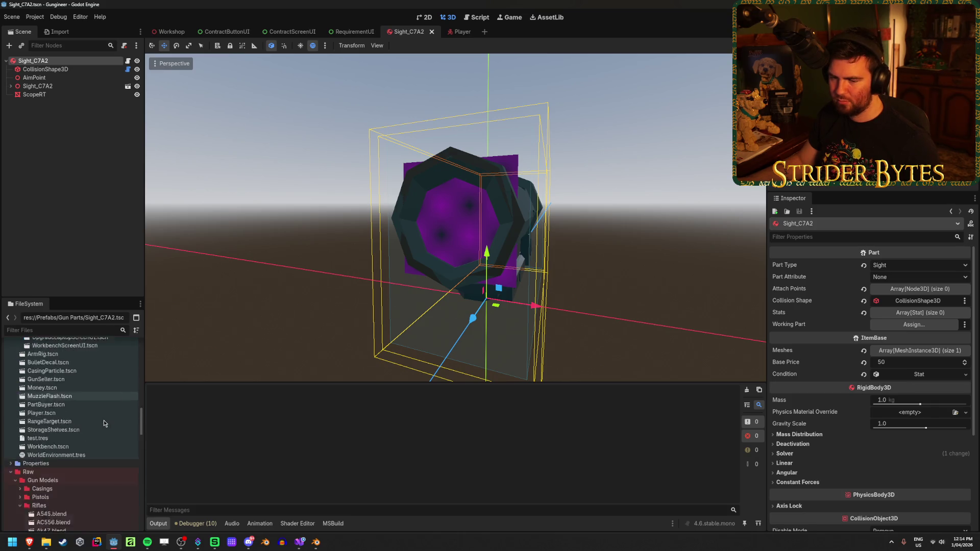
- Start a new script named Sight in the Scripts folder
scroll(104, 423, "up", 6)
scroll(103, 423, "down", 15)
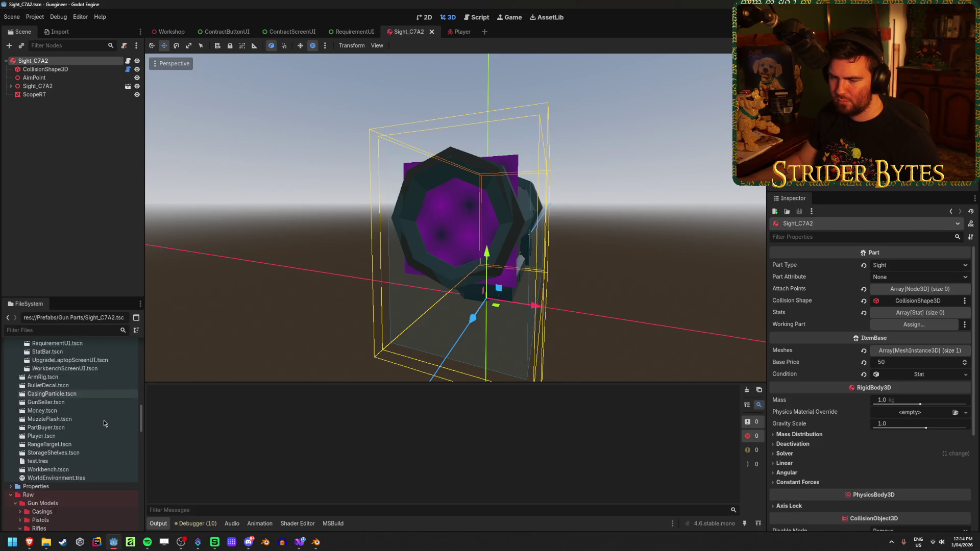
scroll(103, 420, "up", 8)
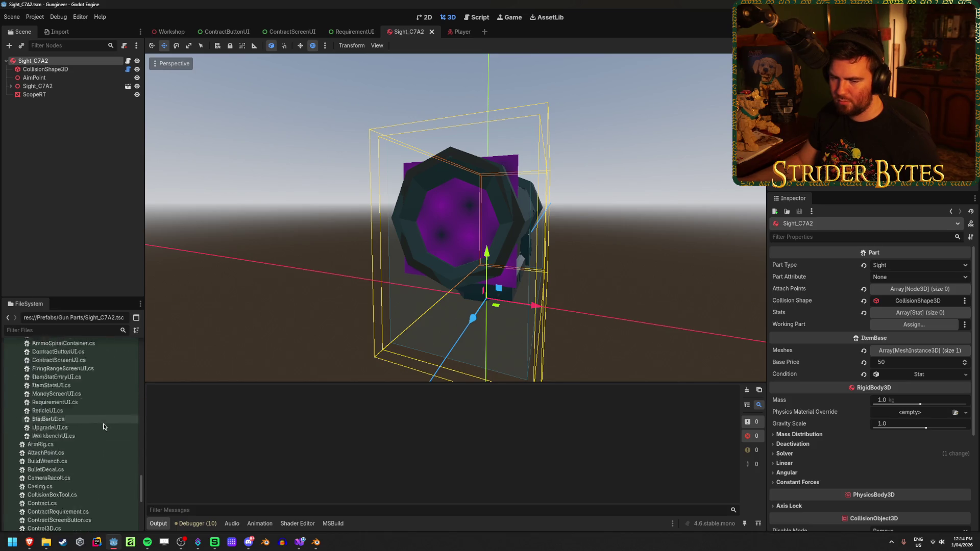
right_click(46, 432)
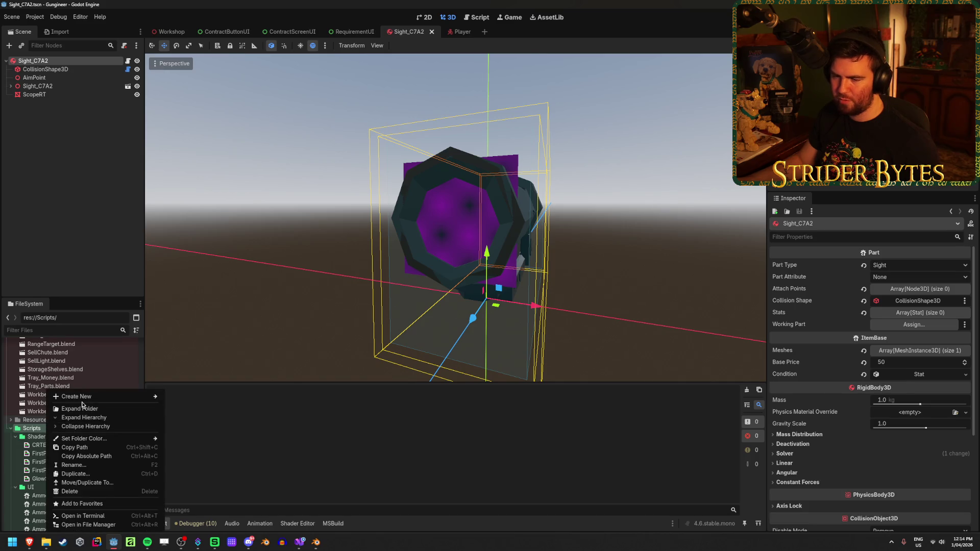
mouse_move(88, 401)
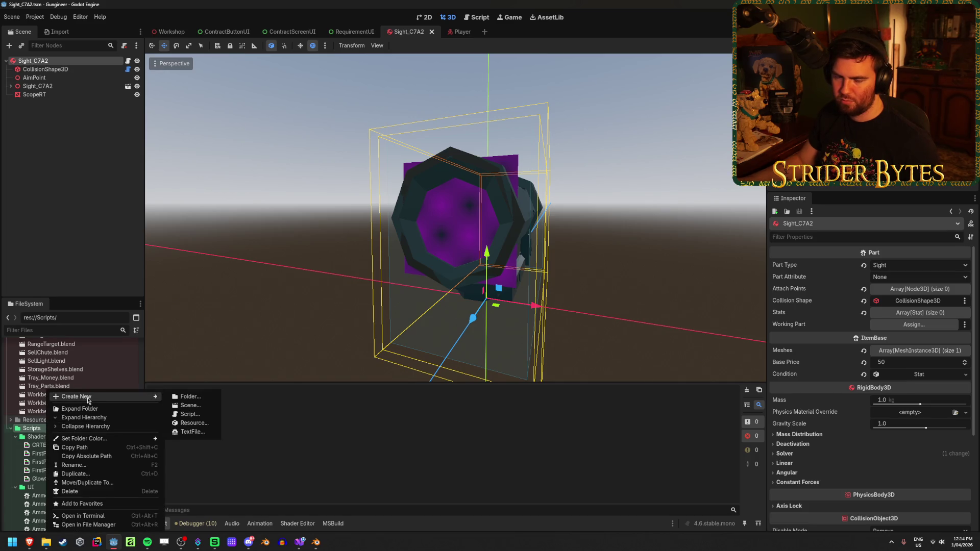
left_click(196, 416)
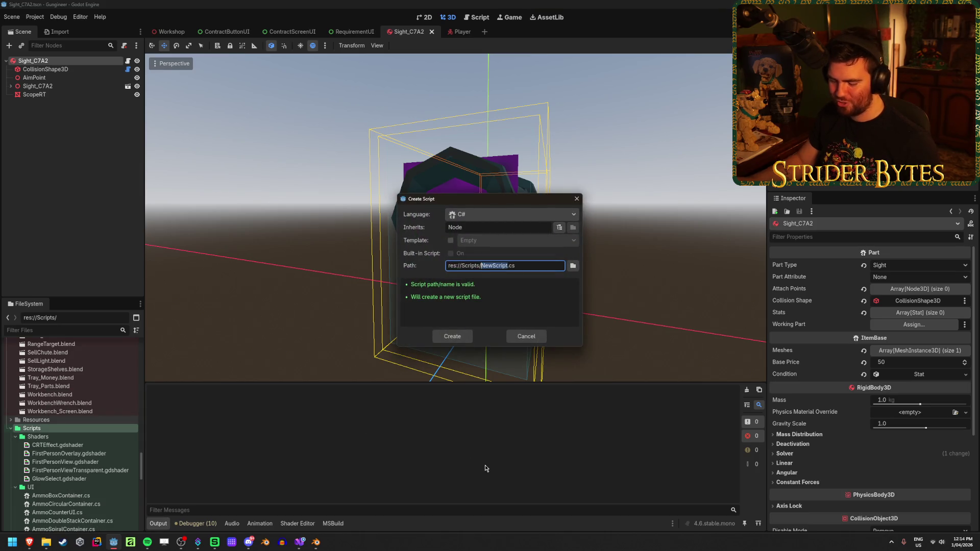
type("Sight")
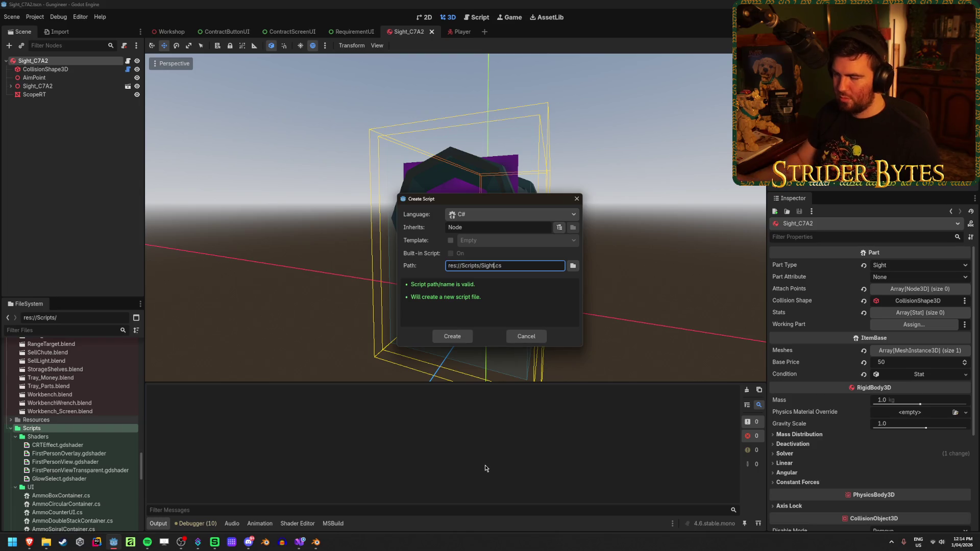
- Set the script to inherit Node3D instead of Part and create Sight.cs
double_click(471, 227)
type("Part")
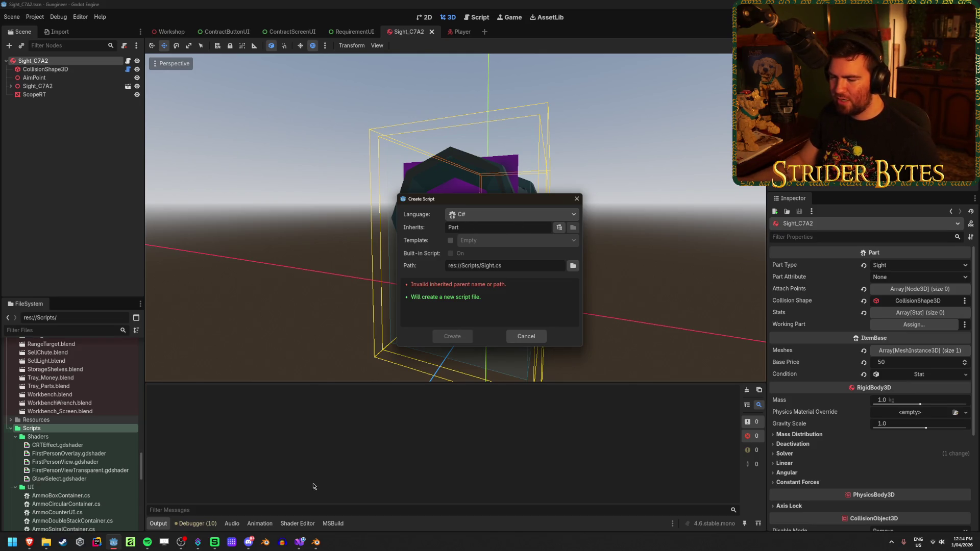
left_click(300, 542)
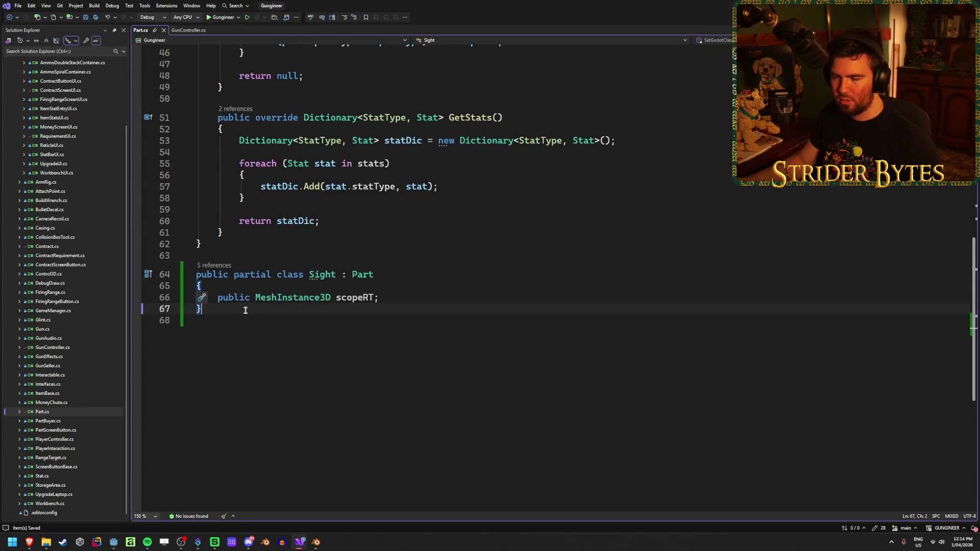
left_click(114, 542)
double_click(459, 230)
type("Node3D")
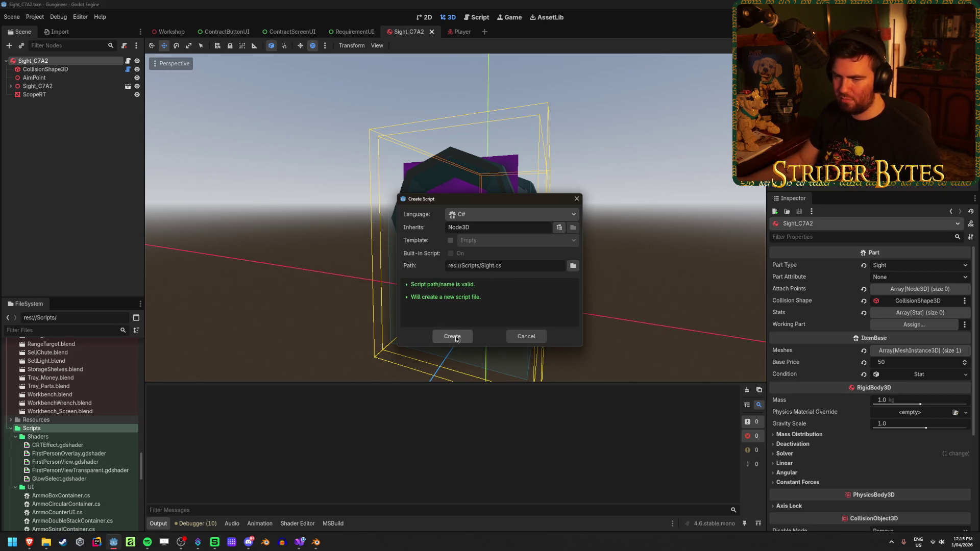
left_click(455, 337)
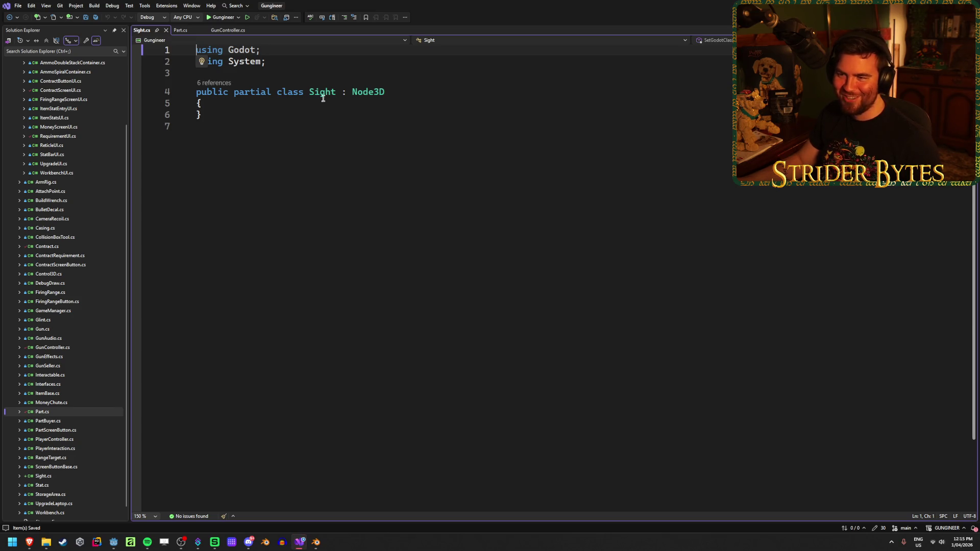
- Change the Sight class in Sight.cs to inherit from Part
double_click(355, 88)
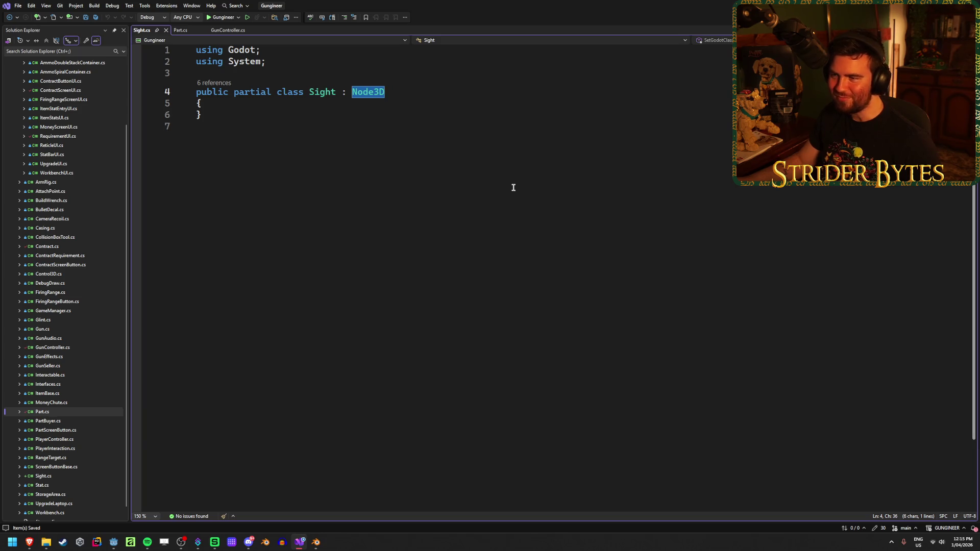
type("Part")
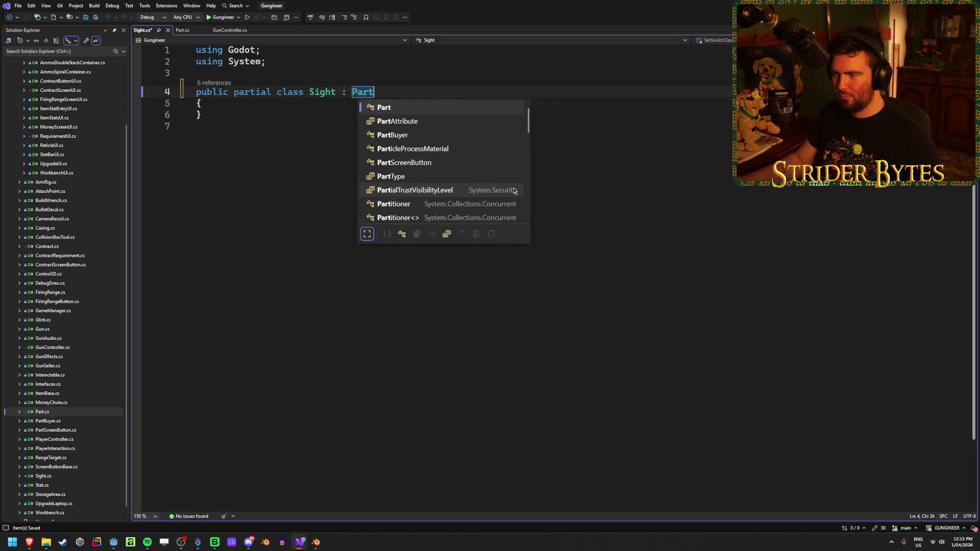
left_click(306, 104)
key("Return")
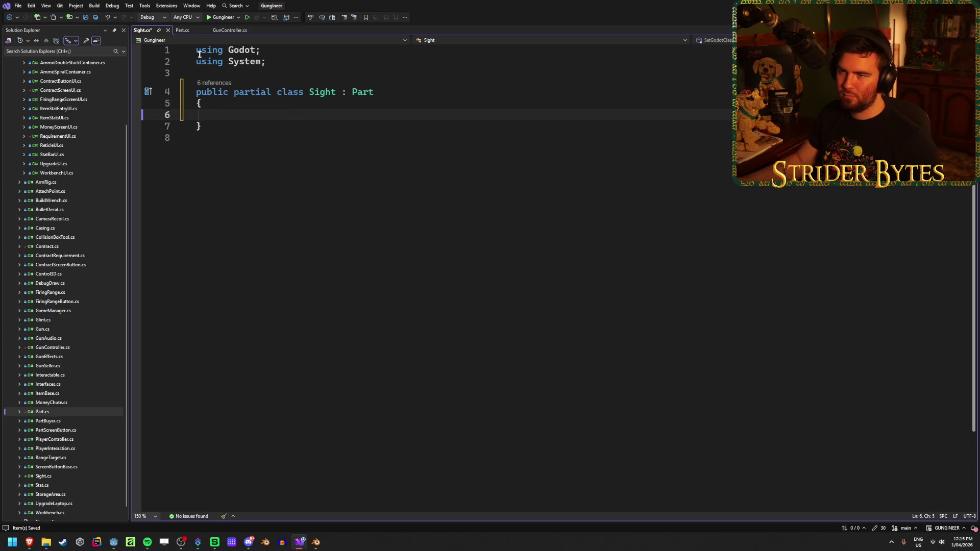
- Cut the Sight class with its scopeRT field out of Part.cs and save it
left_click(185, 31)
left_click(380, 298)
key("ctrl+x")
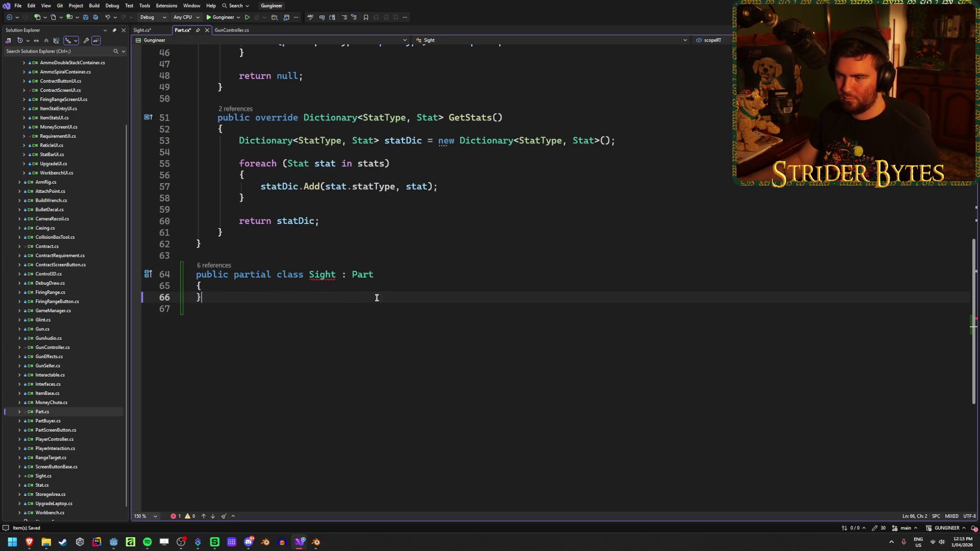
left_click_drag(228, 296, 123, 268)
key("BackSpace")
key("BackSpace")
key("BackSpace")
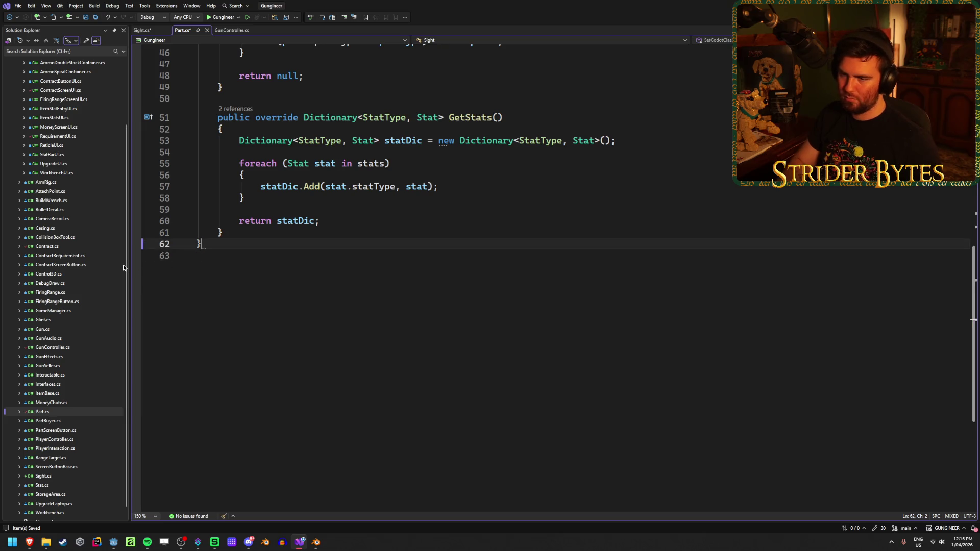
key("ctrl+s")
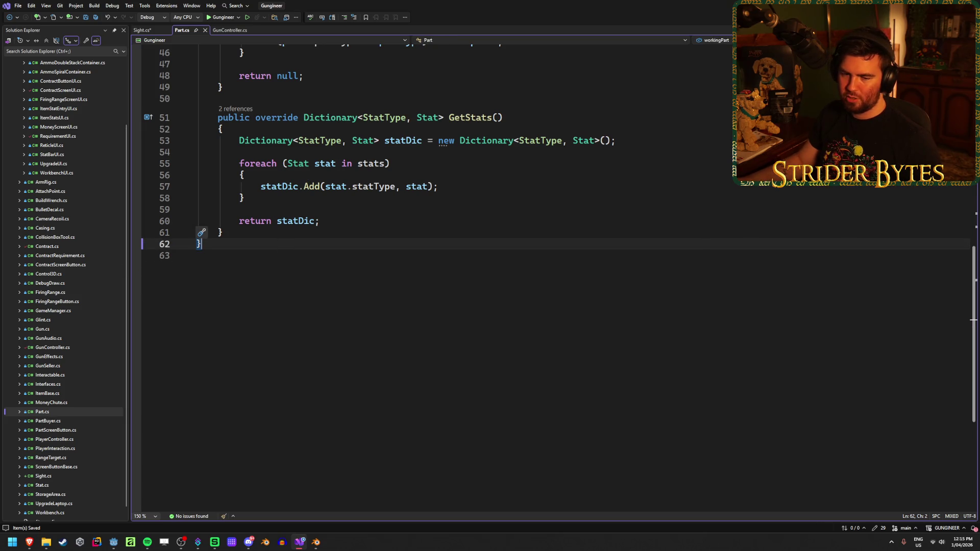
- Paste the scopeRT MeshInstance3D field into Sight.cs, save, and remove the trailing blank line
left_click(138, 31)
key("ctrl+v")
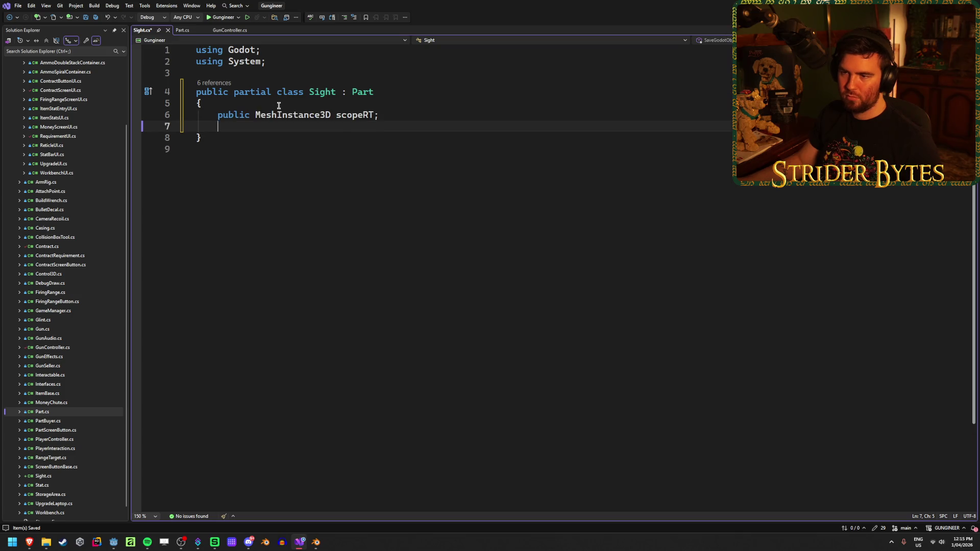
key("ctrl+s")
key("Down")
key("Down")
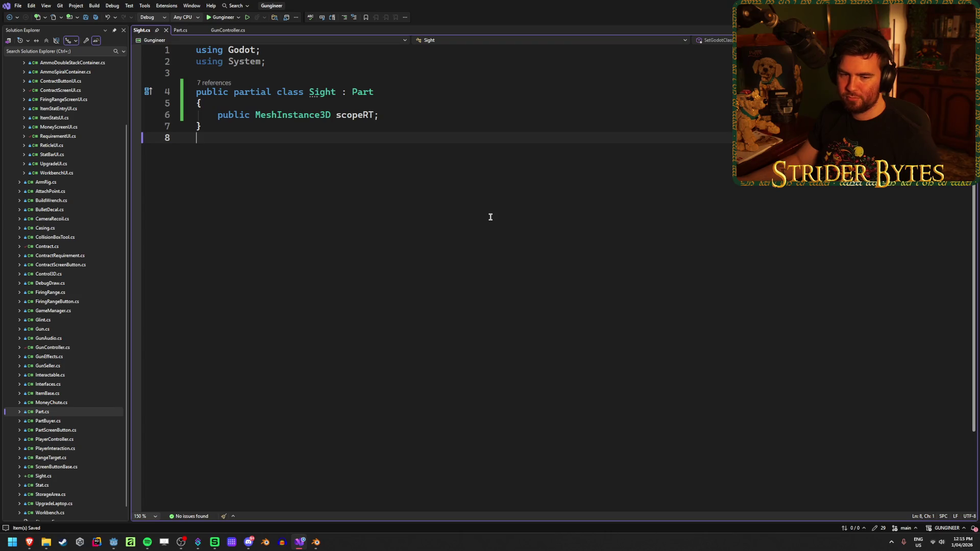
key("BackSpace")
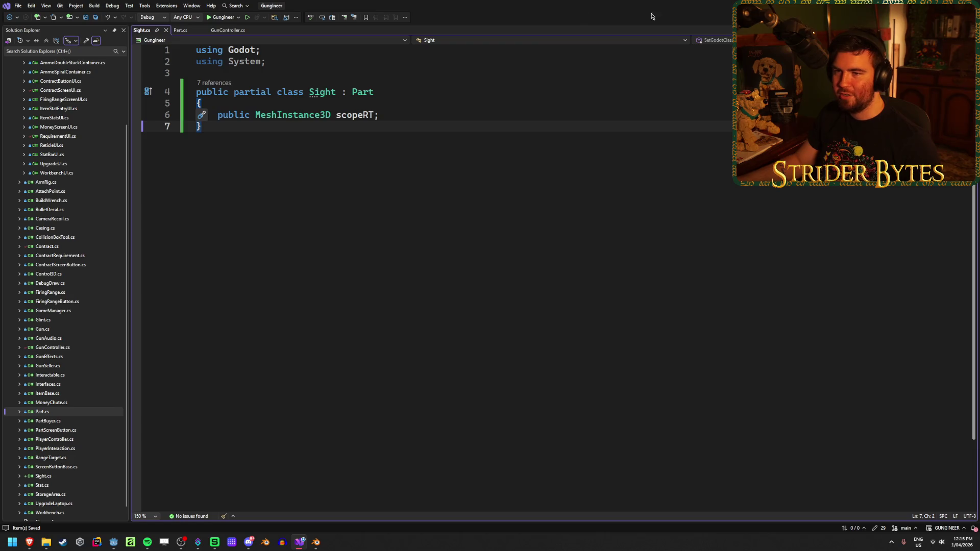
key("alt+Tab")
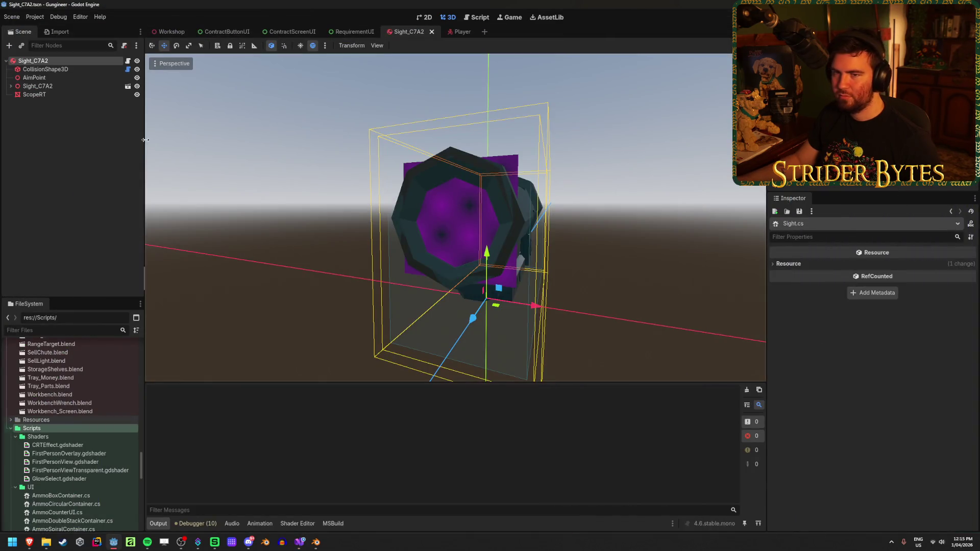
- Select the Sight_C7A2 root and bring up the Load dialog for its script
left_click(71, 60)
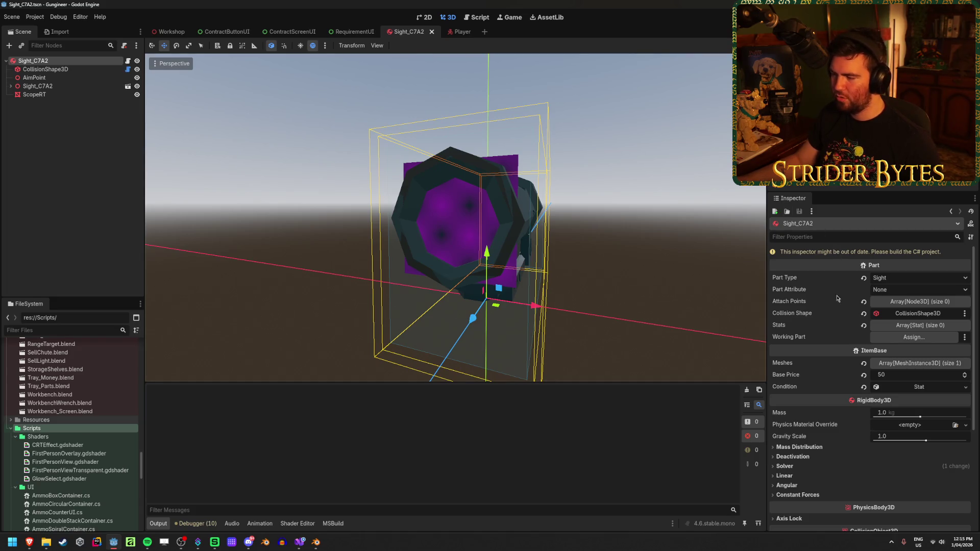
scroll(841, 347, "down", 3)
scroll(841, 367, "up", 3)
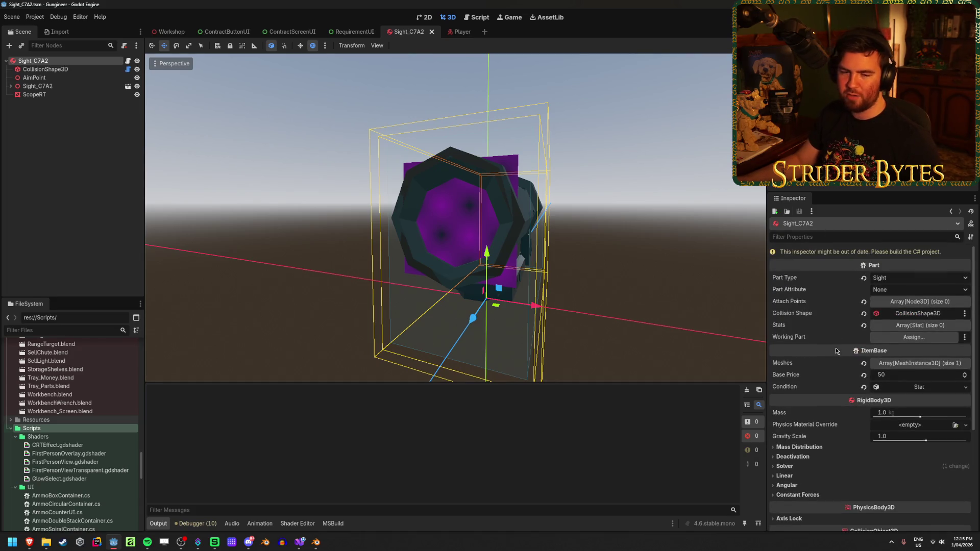
scroll(835, 342, "down", 3)
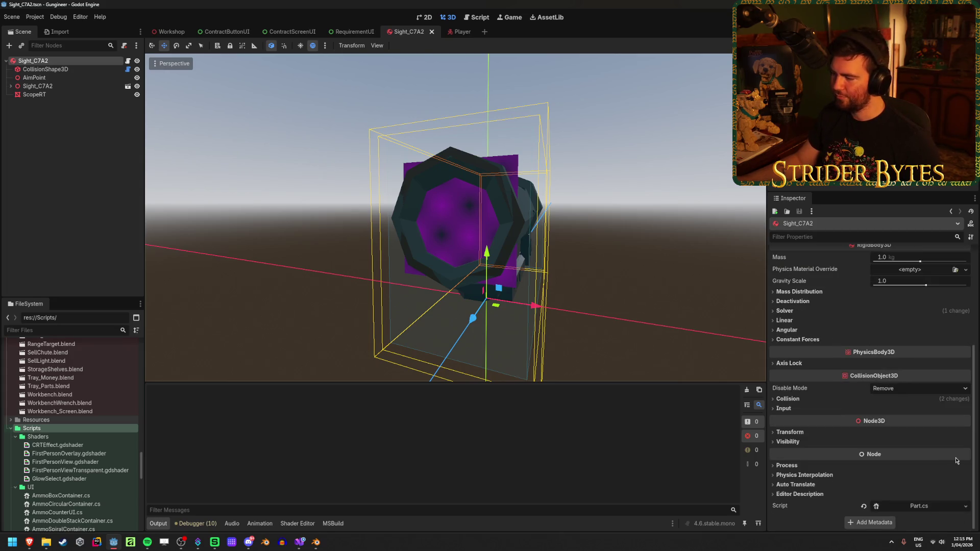
left_click(964, 506)
left_click(928, 455)
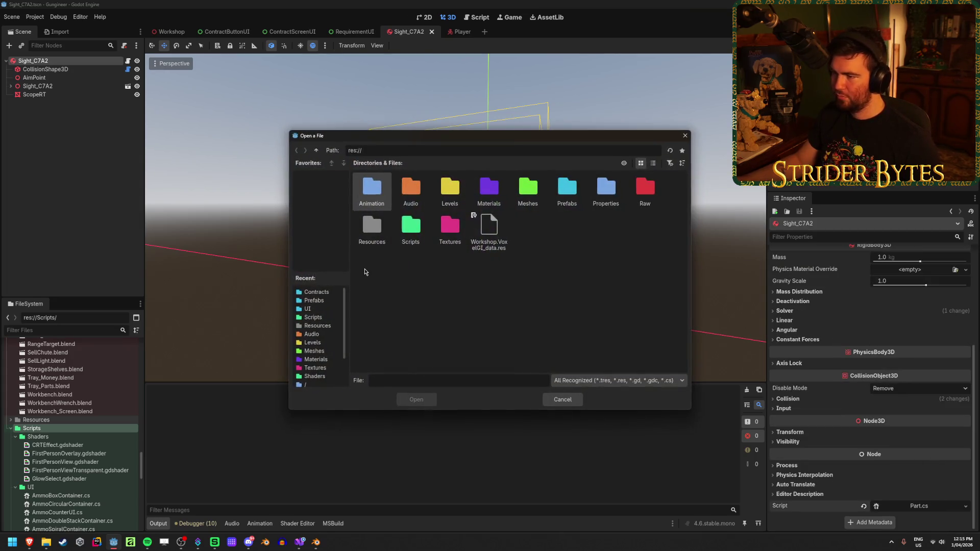
left_click(403, 274)
right_click(589, 279)
left_click(574, 237)
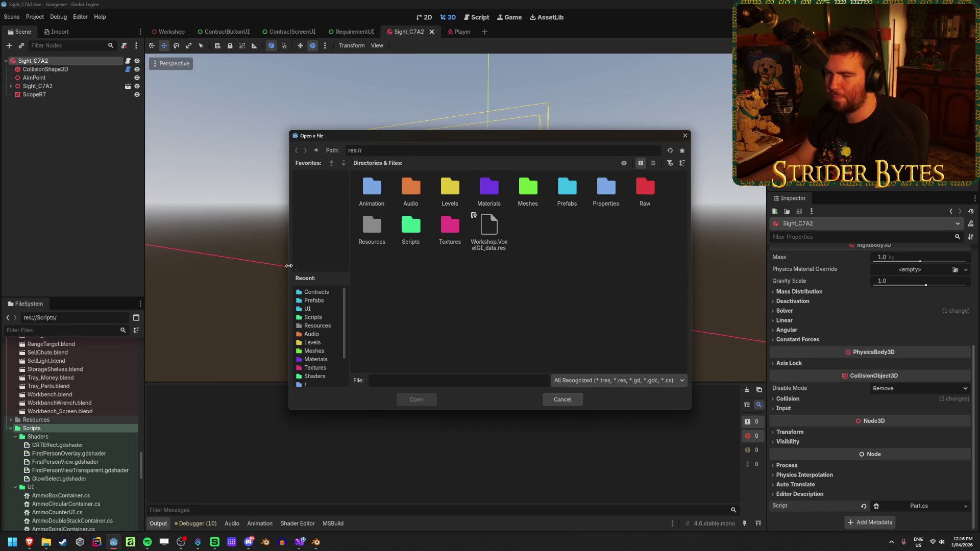
- Load Sight.cs from the Scripts folder as the root's script
double_click(404, 227)
scroll(404, 227, "down", 1)
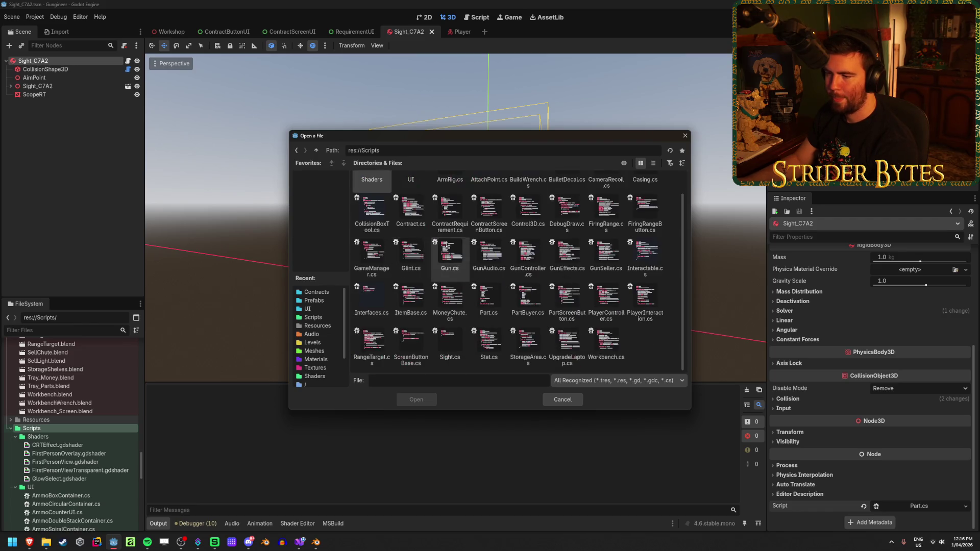
left_click(453, 342)
double_click(453, 342)
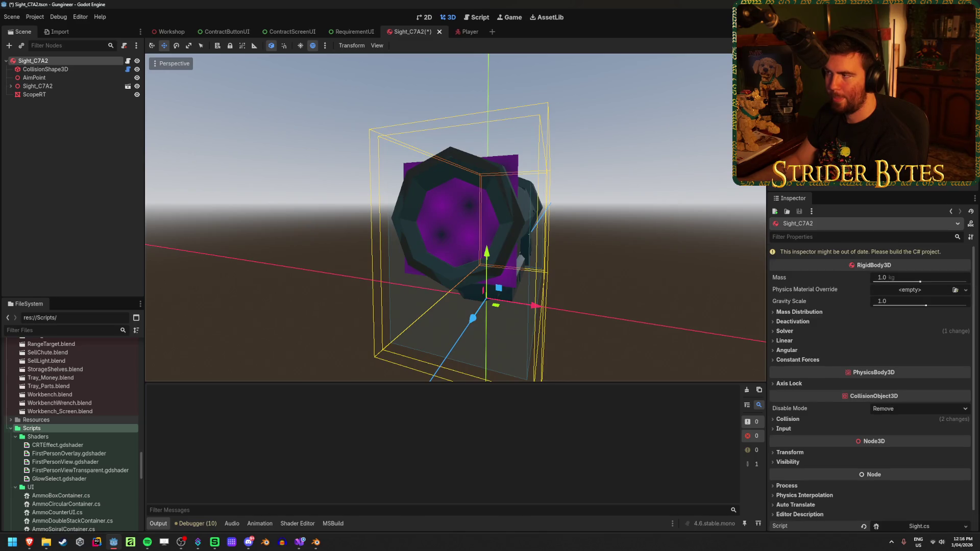
- Rebuild the C# project and set Part Type to Sight and Part Attribute to Scope
key("alt+b")
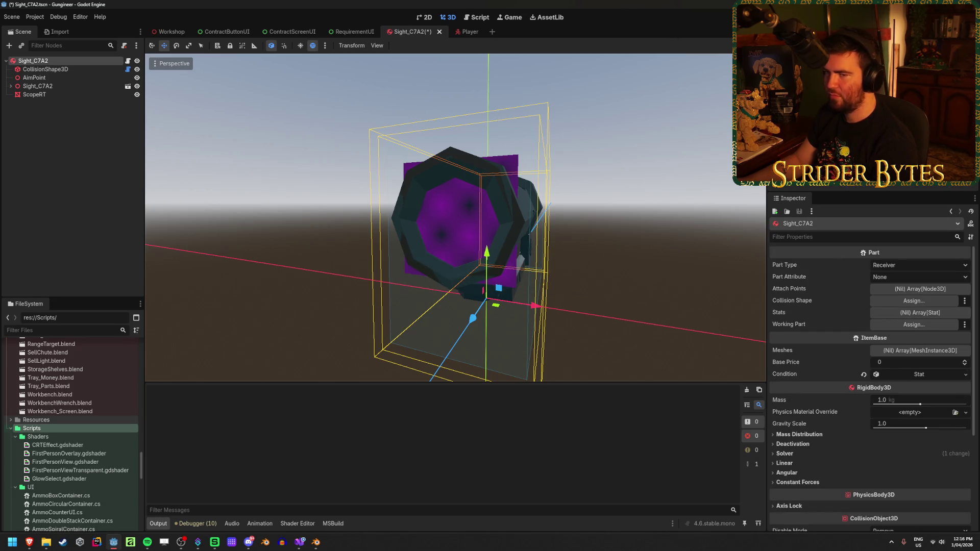
left_click(908, 264)
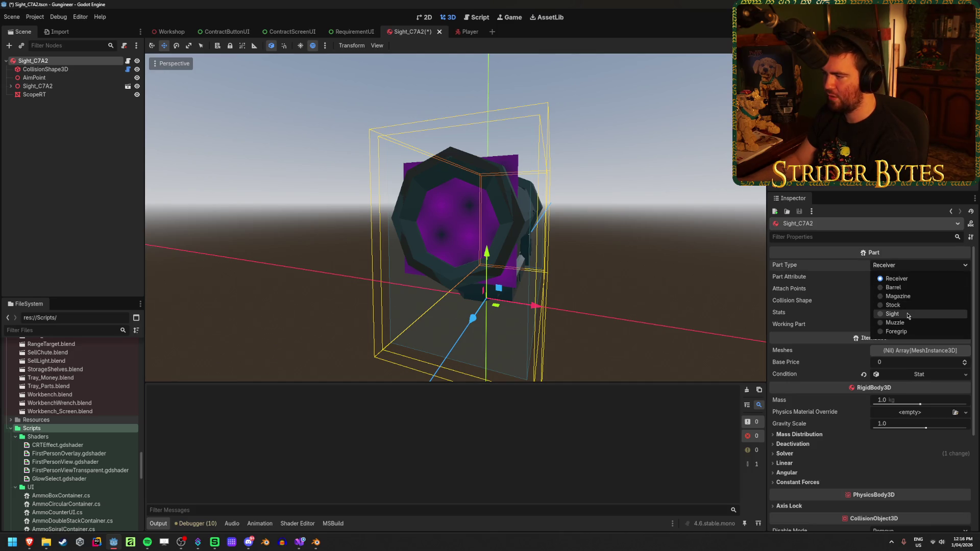
left_click(898, 312)
left_click(919, 279)
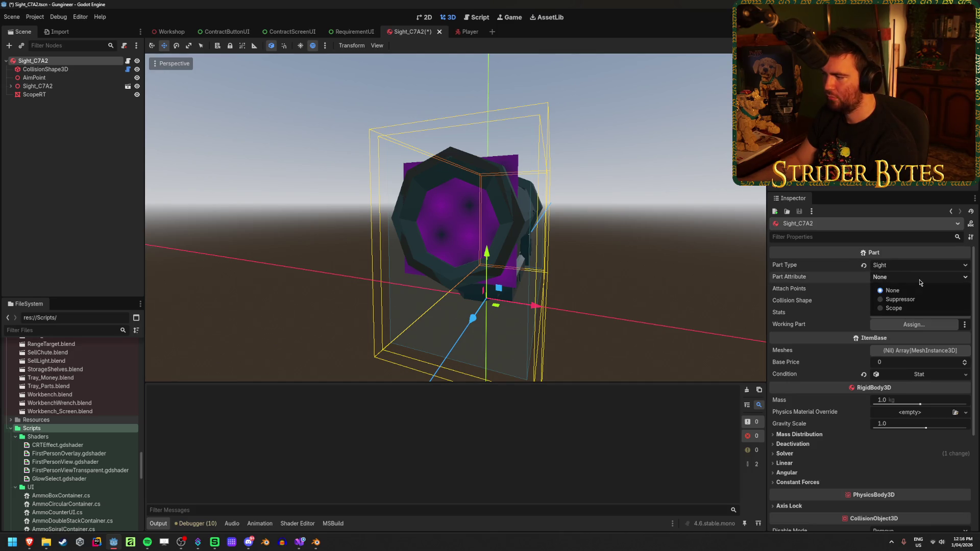
left_click(894, 308)
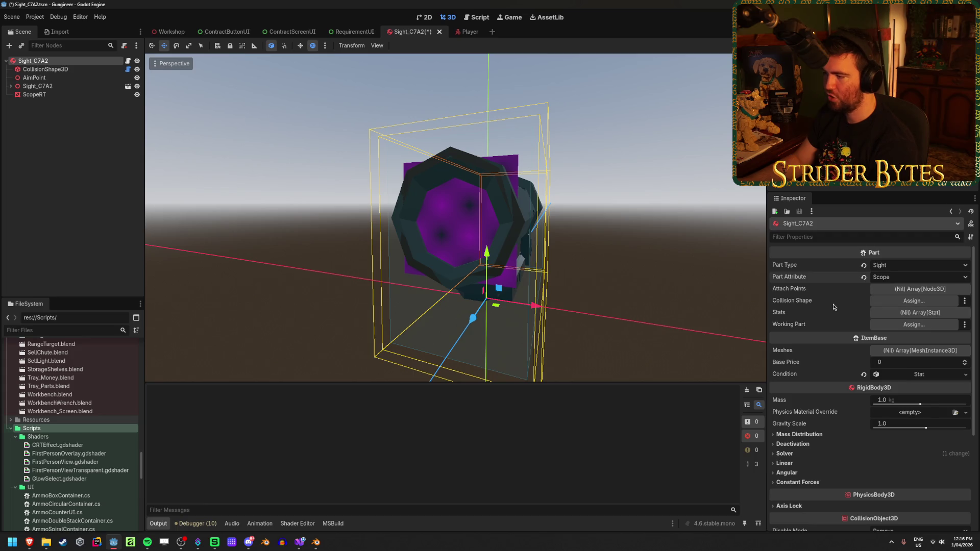
- Assign the CollisionShape3D node as Collision Shape, leaving Working Part unassigned
left_click(898, 303)
left_click(467, 188)
left_click(461, 398)
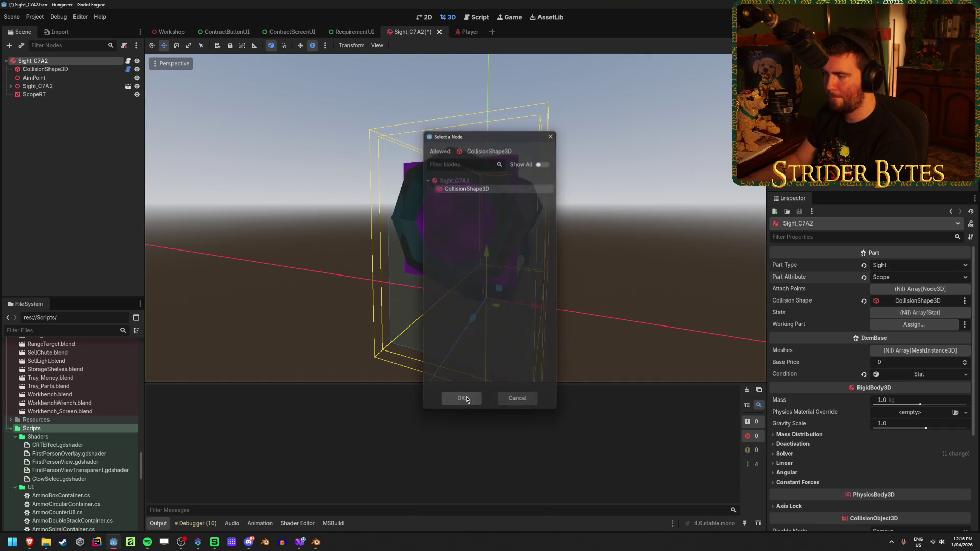
left_click(905, 325)
key("Escape")
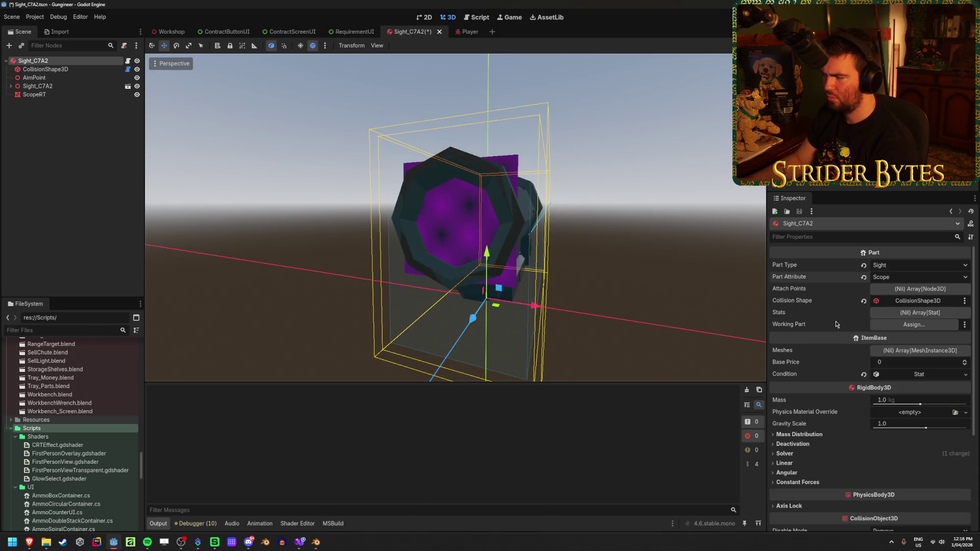
scroll(800, 352, "down", 5)
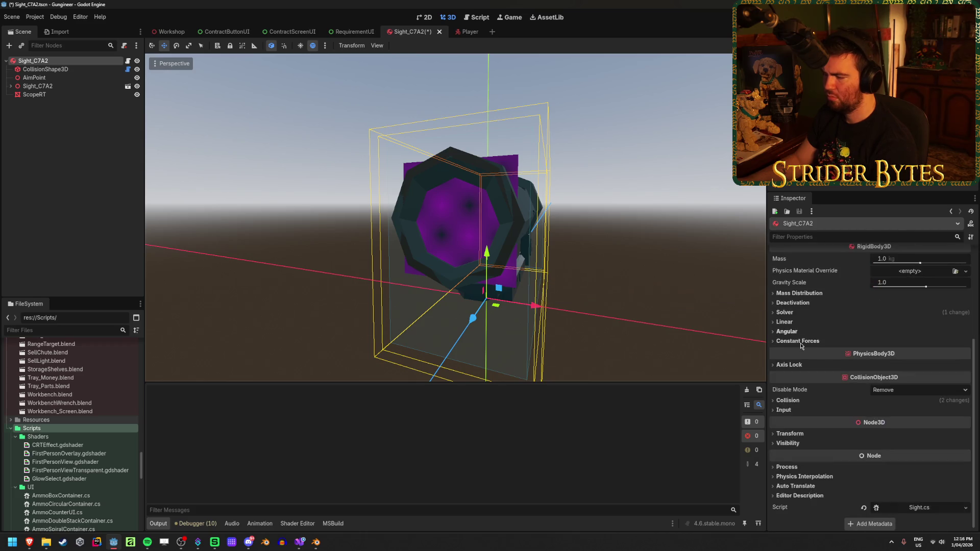
scroll(800, 351, "up", 5)
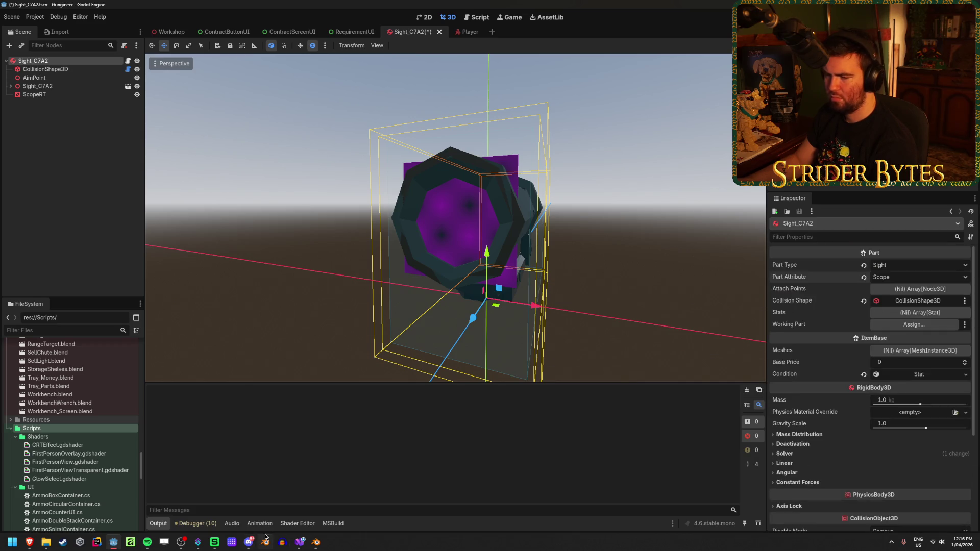
left_click(300, 543)
- Add an [Export] attribute to the scopeRT field in Sight.cs and fix its spacing
left_click(217, 115)
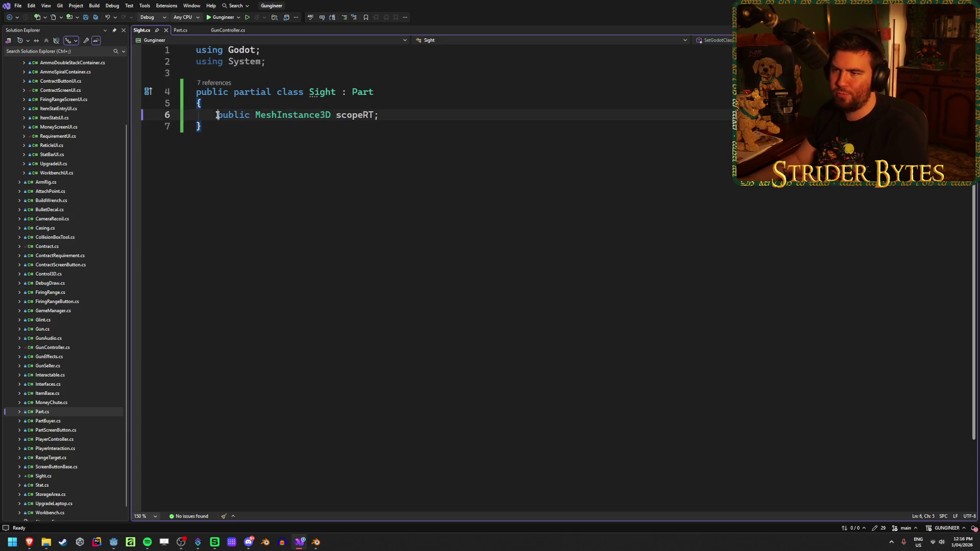
type("[Export")
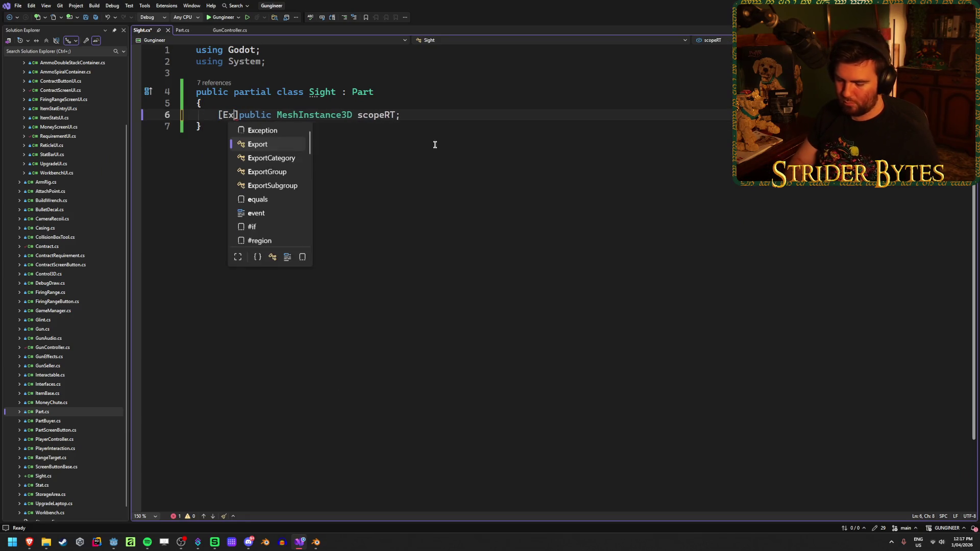
key("ctrl+s")
left_click(452, 119)
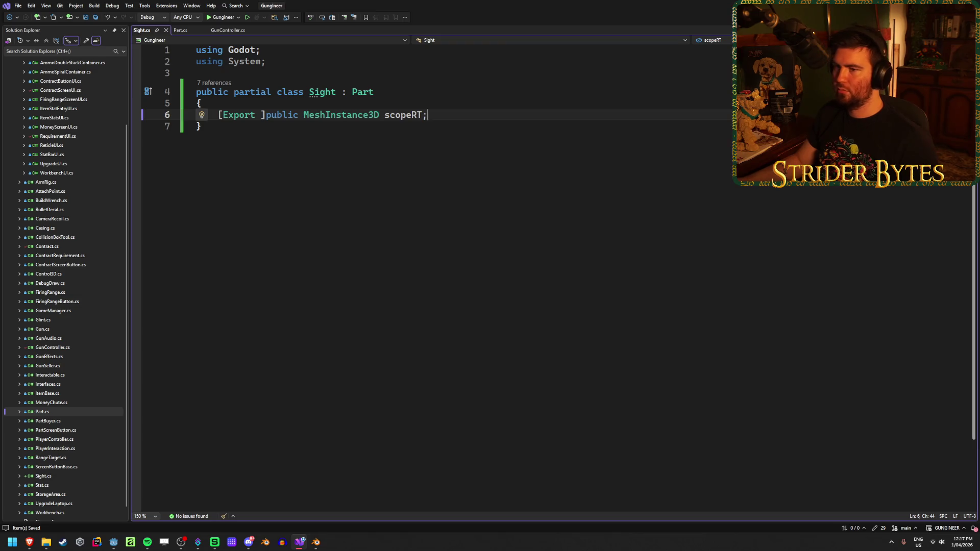
left_click(299, 542)
left_click(299, 541)
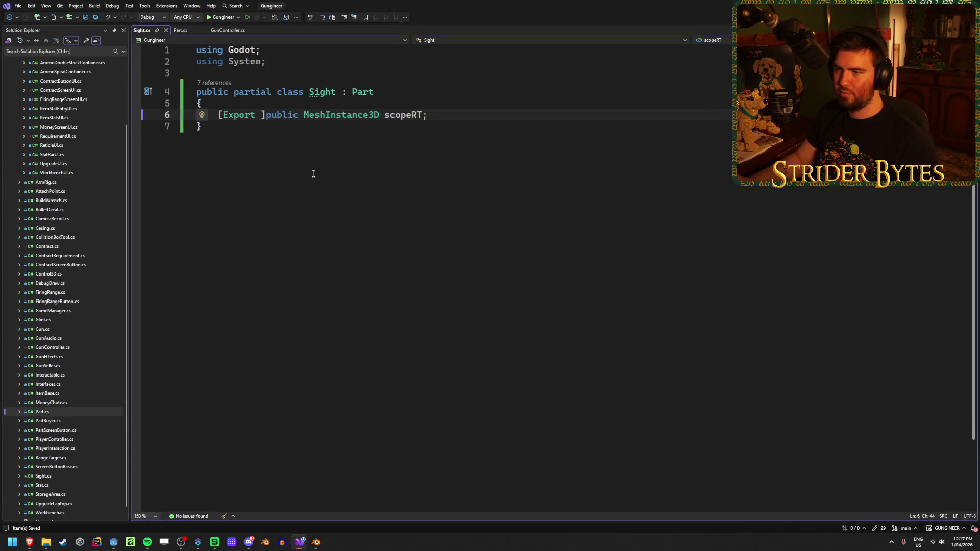
left_click(262, 115)
key("BackSpace")
key("Right")
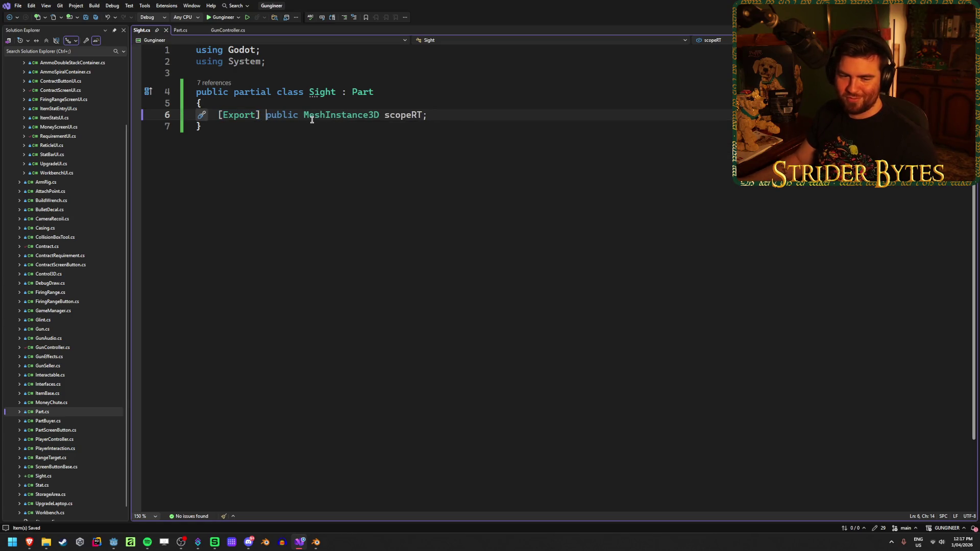
left_click(444, 114)
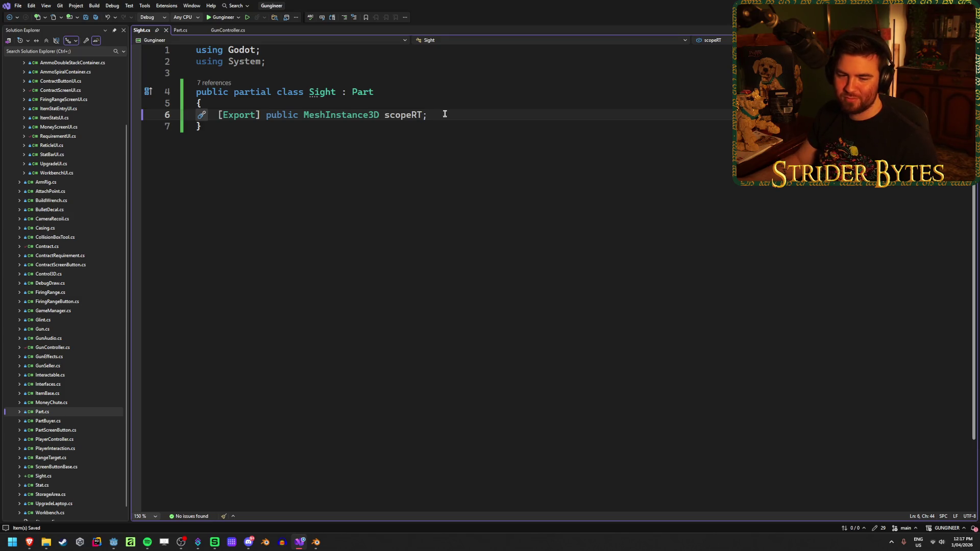
- Check Part.cs, then save Sight.cs and return to Godot for the rebuild
left_click(261, 76)
left_click(180, 31)
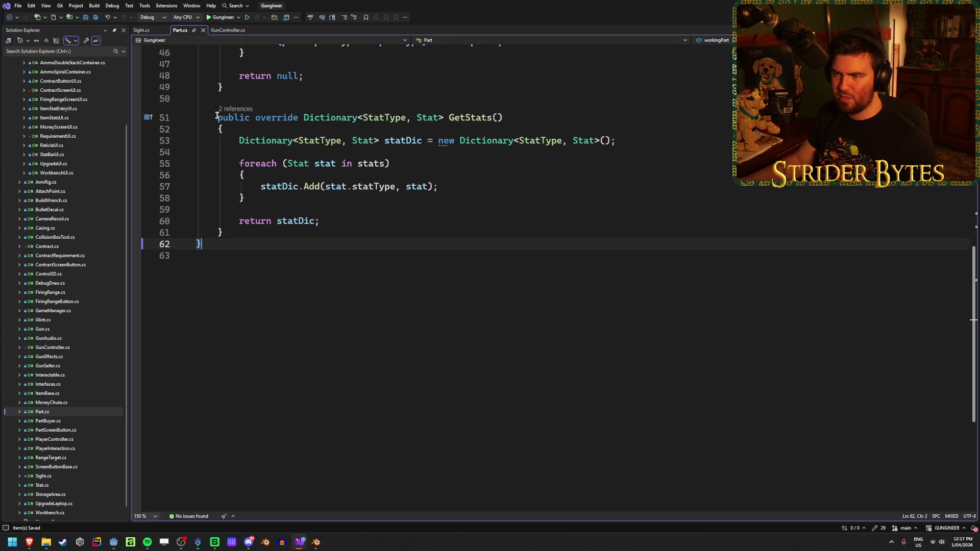
scroll(334, 118, "up", 15)
scroll(334, 118, "down", 2)
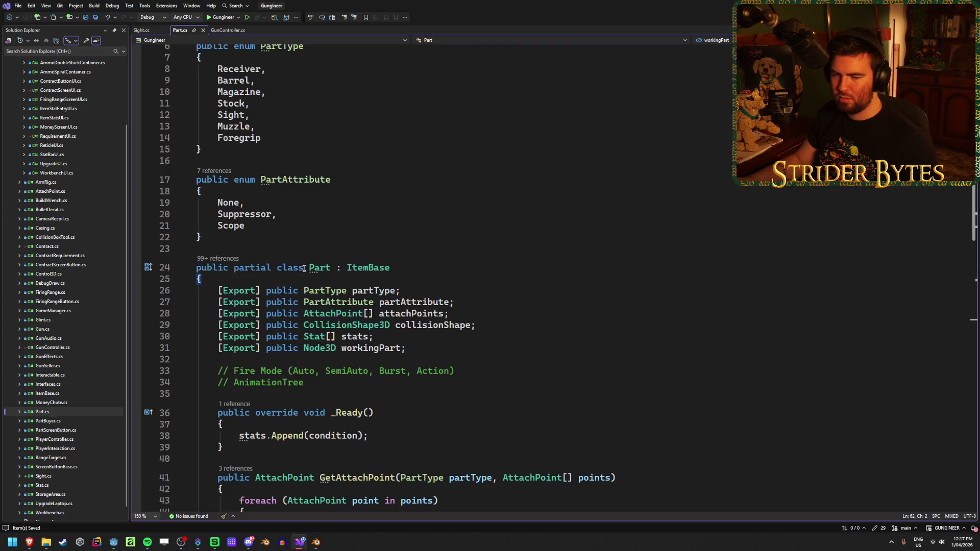
left_click(145, 30)
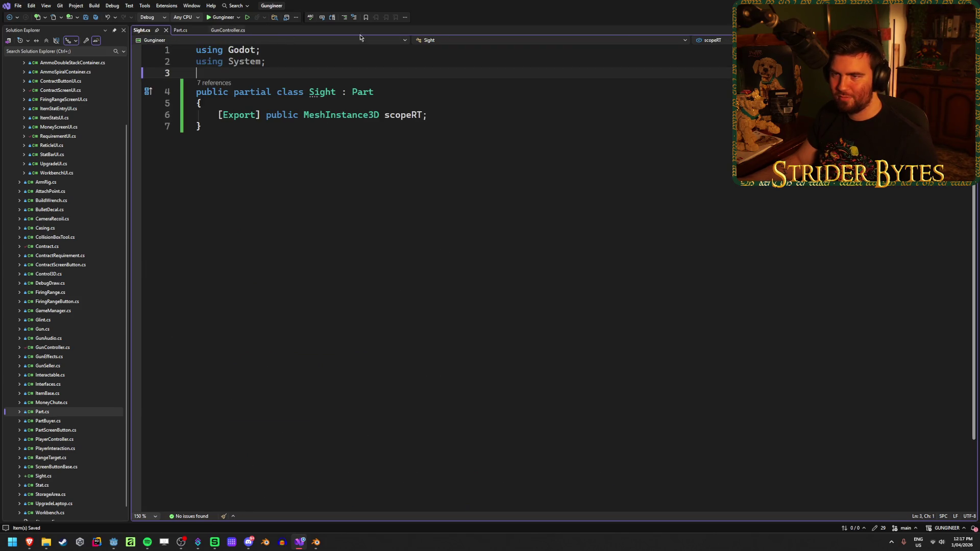
key("alt+Tab")
key("ctrl+s")
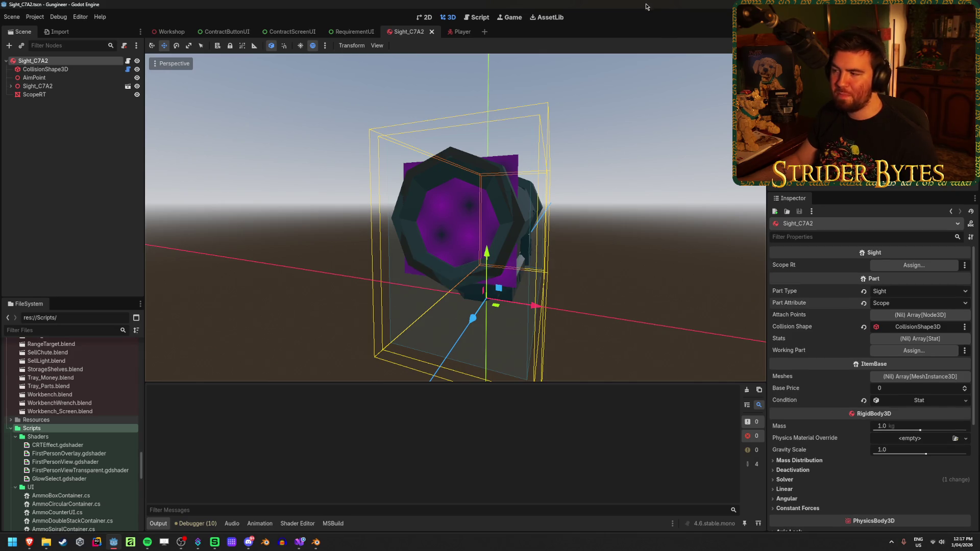
- Assign the ScopeRT node to Sight_C7A2's Scope Rt property and save the scene
left_click(906, 265)
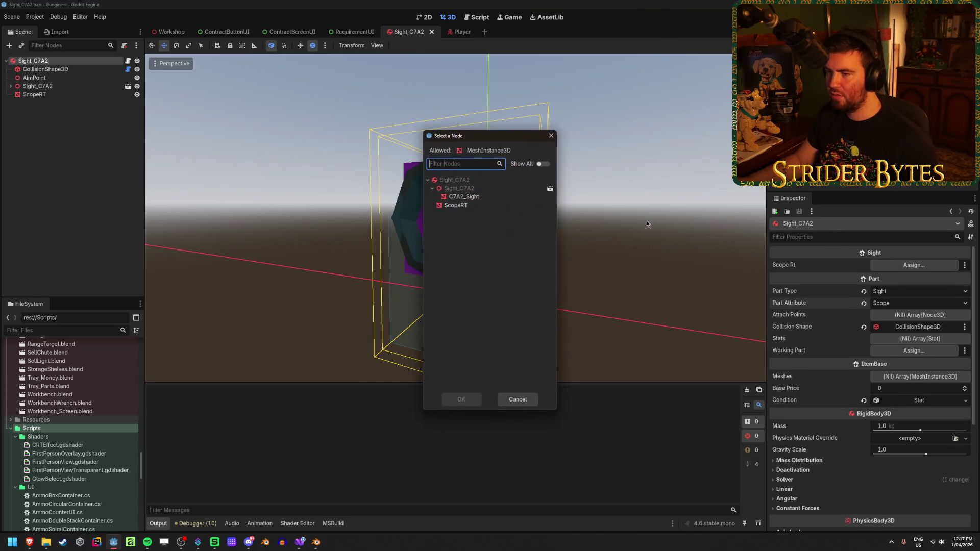
left_click(460, 399)
key("ctrl+s")
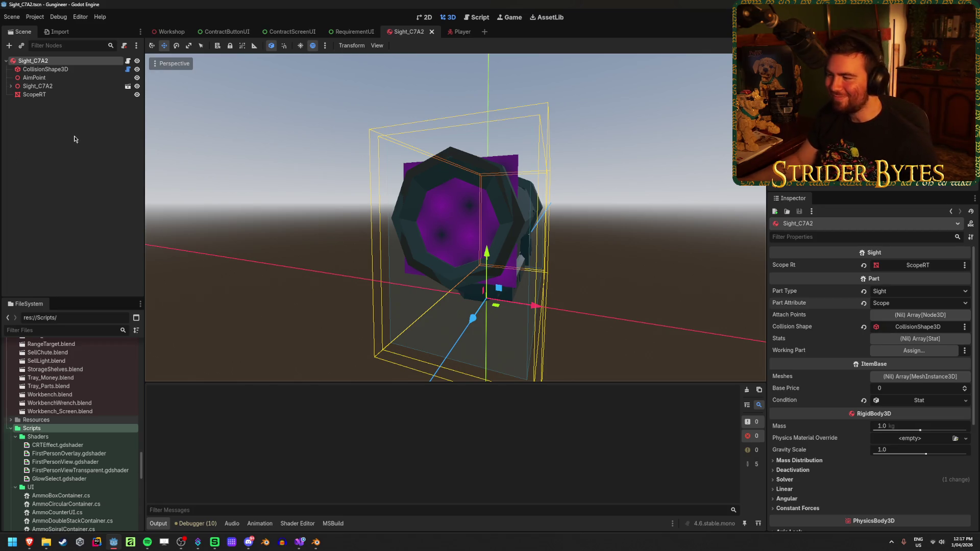
- Review ScopeRT's viewport texture material, check the Player scene, then return to Visual Studio
left_click(223, 198)
left_click(65, 95)
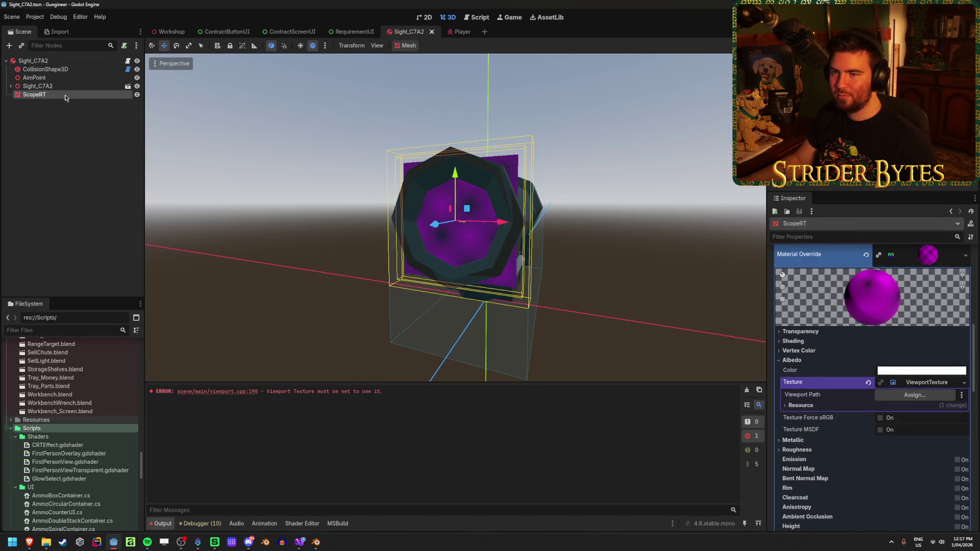
left_click(33, 60)
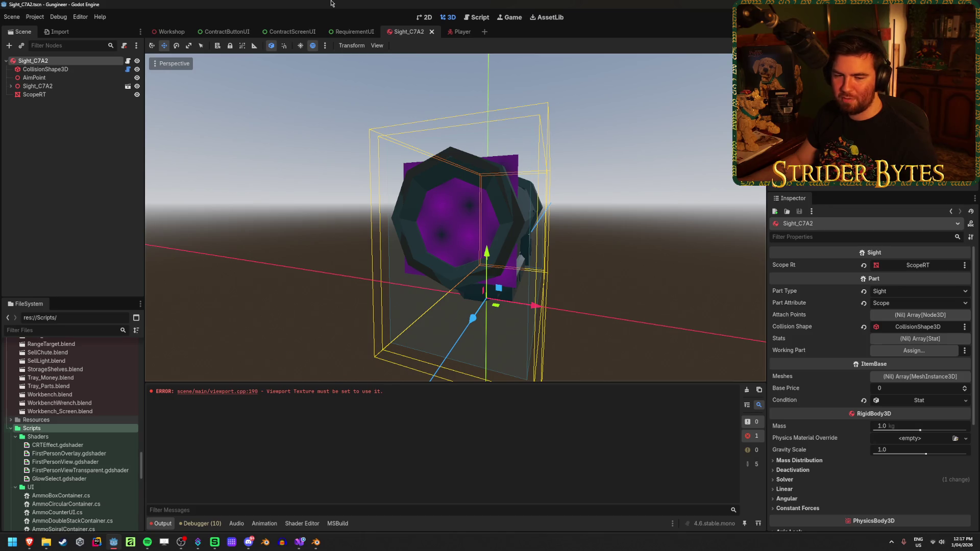
left_click(457, 32)
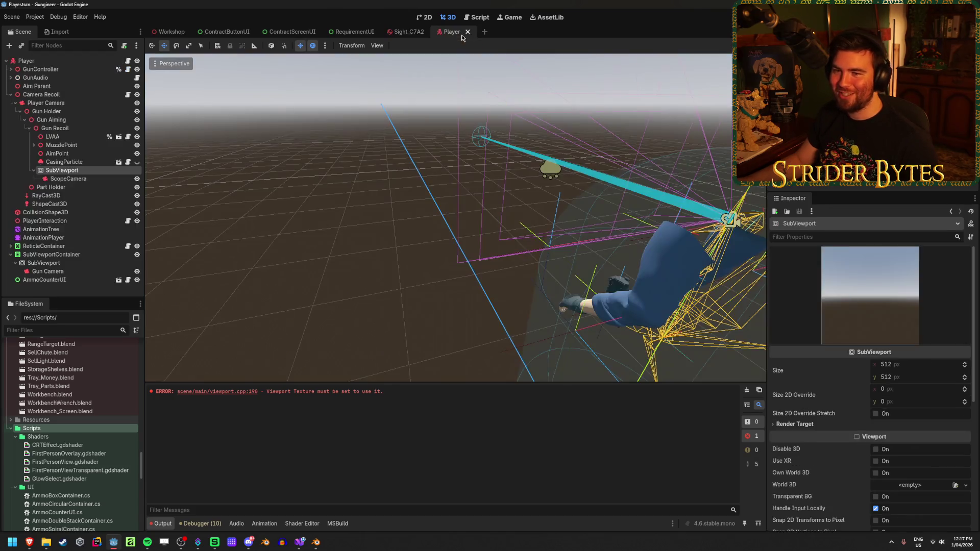
left_click(300, 542)
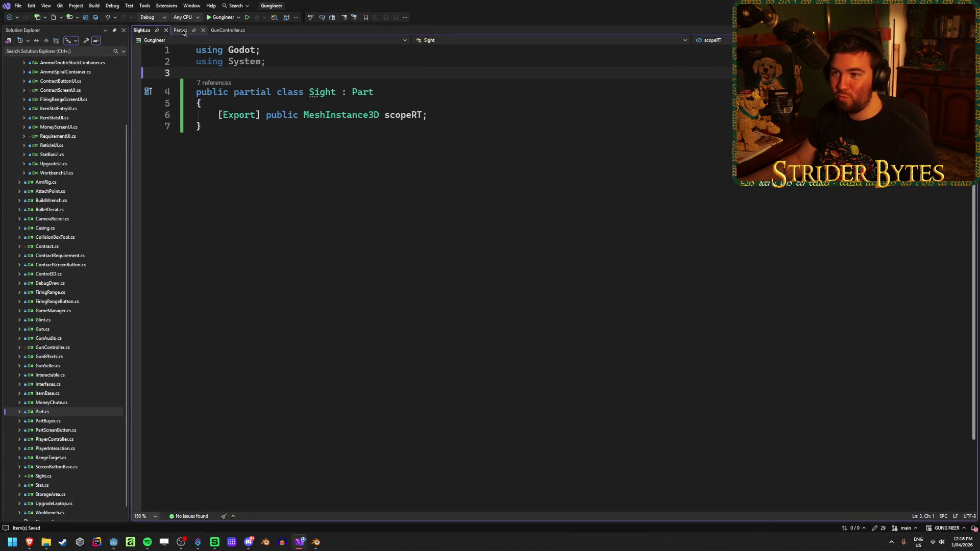
- Open Part.cs and scroll through the class down to GetAttachPoint
left_click(180, 30)
left_click(500, 341)
scroll(500, 341, "down", 19)
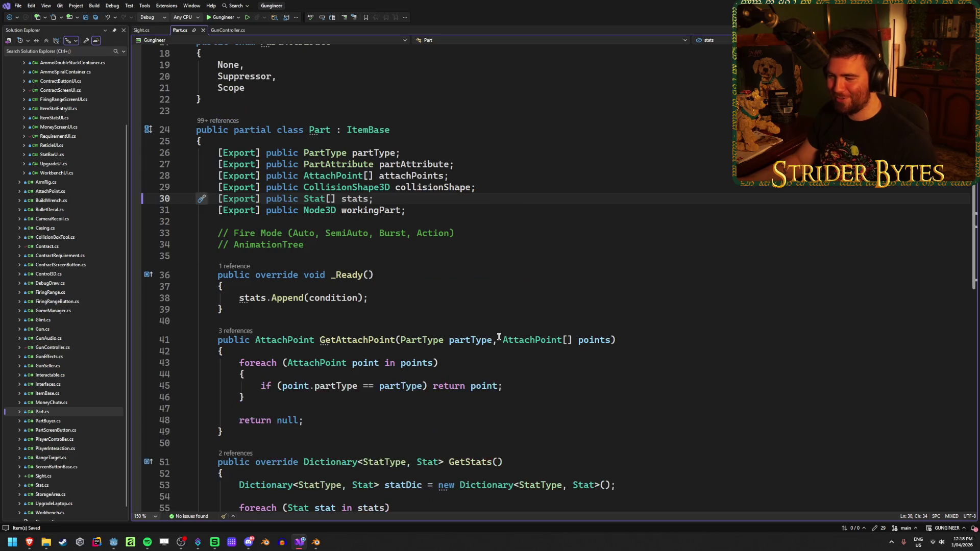
scroll(499, 338, "up", 17)
scroll(498, 337, "down", 7)
scroll(498, 337, "up", 3)
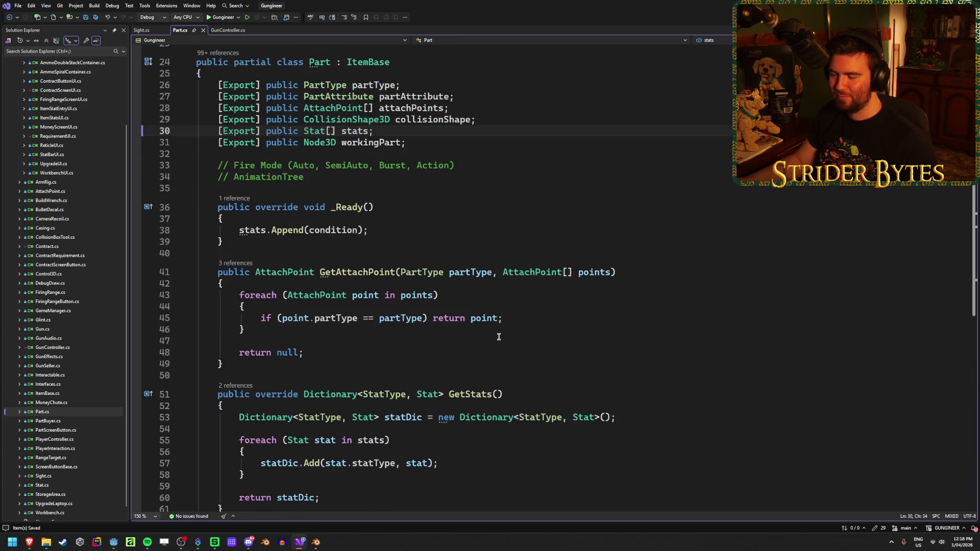
scroll(498, 337, "down", 1)
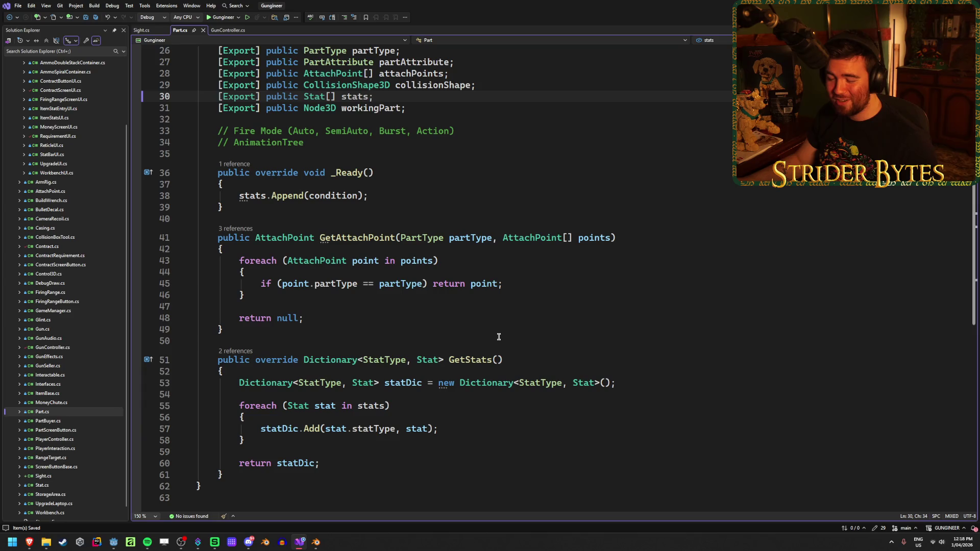
left_click(471, 326)
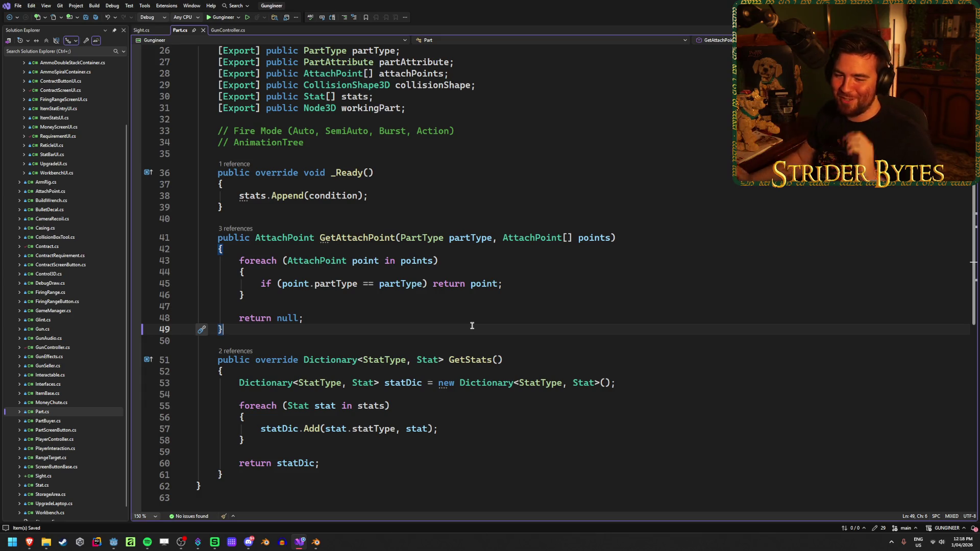
scroll(556, 360, "up", 7)
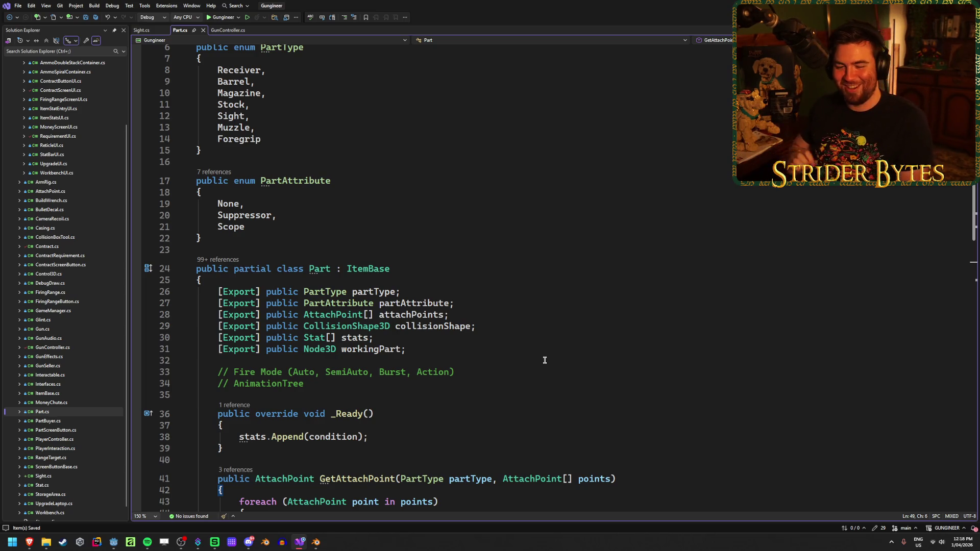
- Look over the Fire Mode comment section of the Part class
left_click(490, 371)
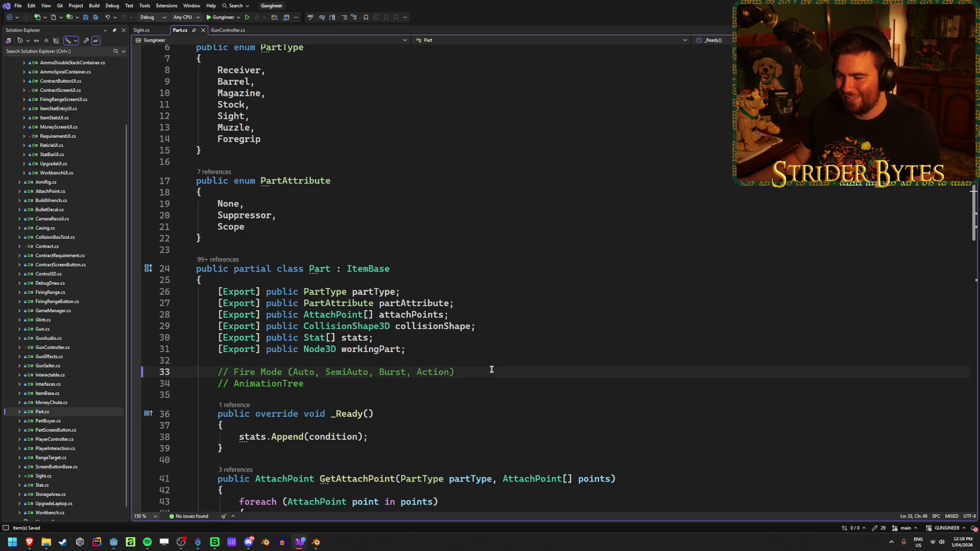
scroll(490, 369, "down", 4)
scroll(492, 369, "up", 2)
scroll(491, 369, "up", 4)
scroll(492, 369, "down", 16)
scroll(491, 369, "up", 6)
scroll(491, 369, "up", 2)
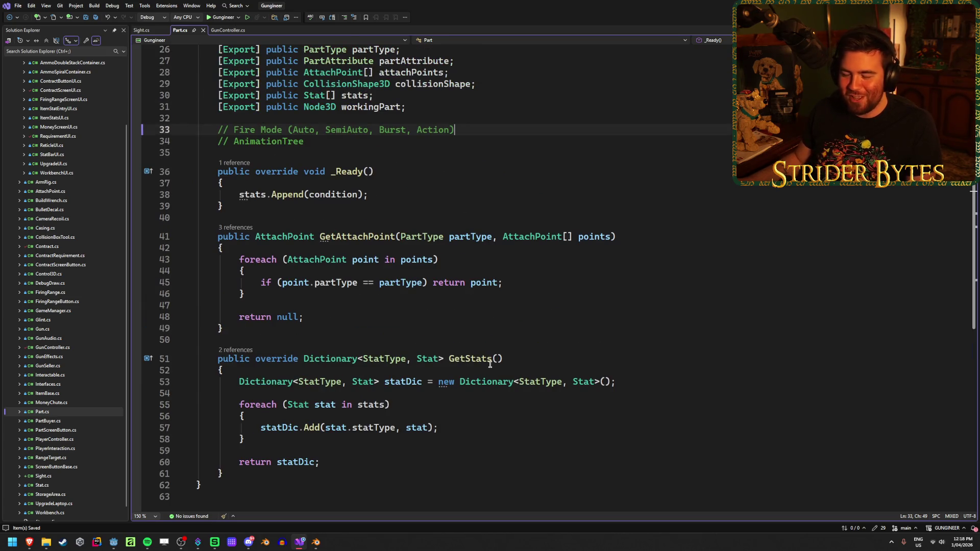
- Trace GetAttachPoint's foreach loop and return statements, then switch to GunController.cs at SetupGun
left_click(519, 288)
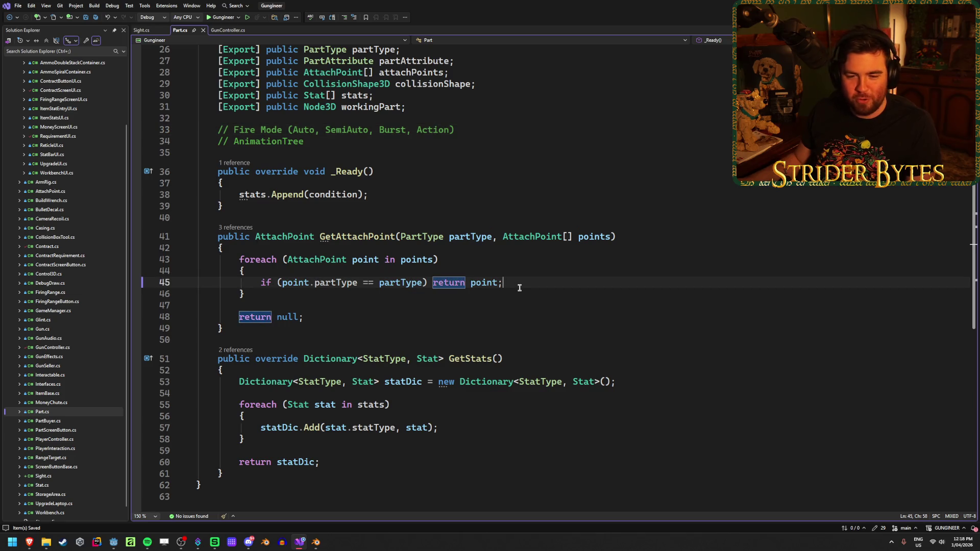
left_click(522, 260)
left_click(521, 271)
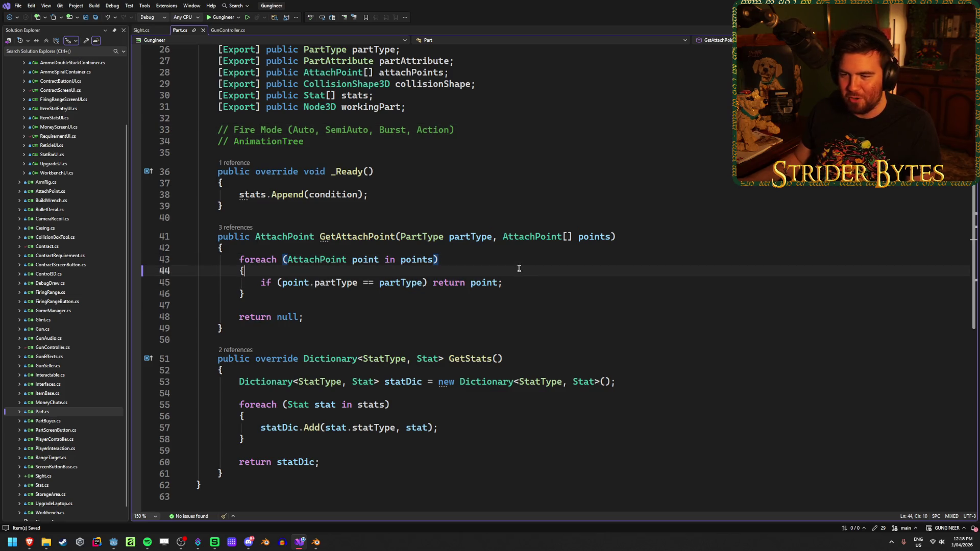
left_click(521, 280)
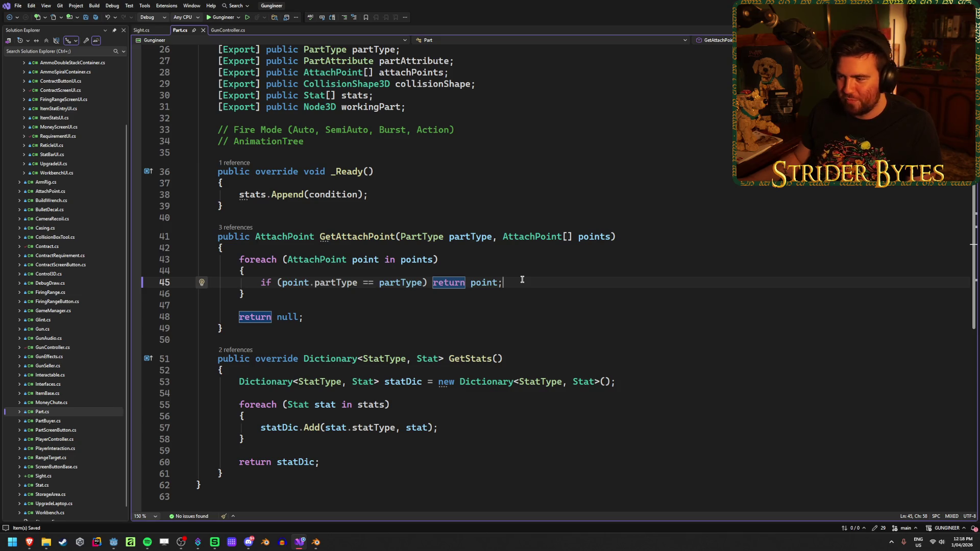
scroll(533, 317, "up", 2)
scroll(535, 338, "down", 2)
scroll(535, 339, "up", 4)
scroll(536, 339, "down", 5)
scroll(537, 341, "up", 3)
key("ctrl+Tab")
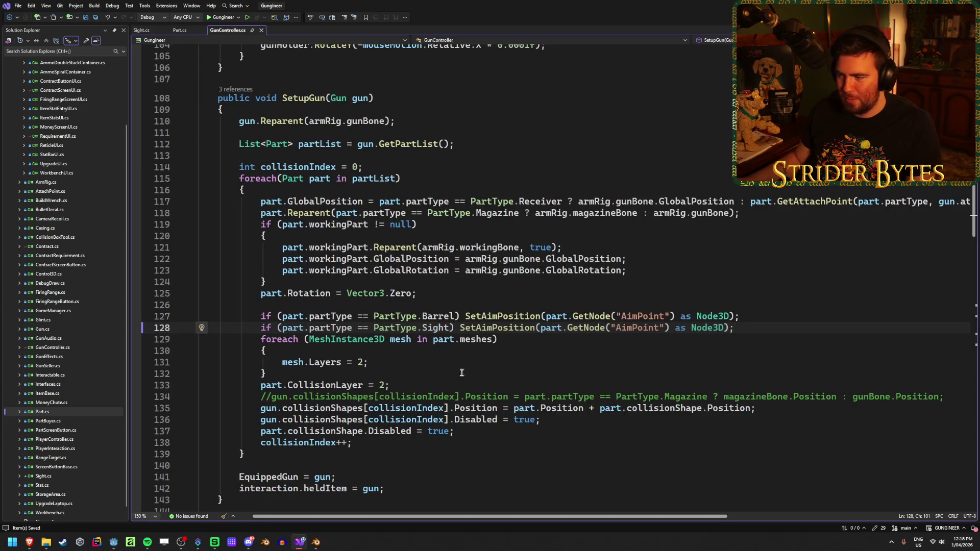
- Wrap the Sight branch's SetAimPosition call in braces and open a new line inside the block
left_click(459, 328)
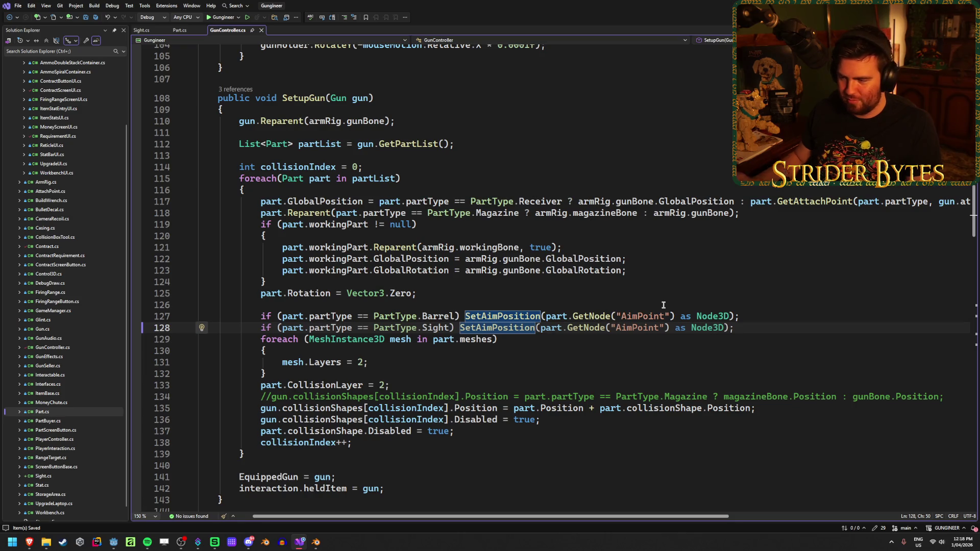
type("{")
key("Return")
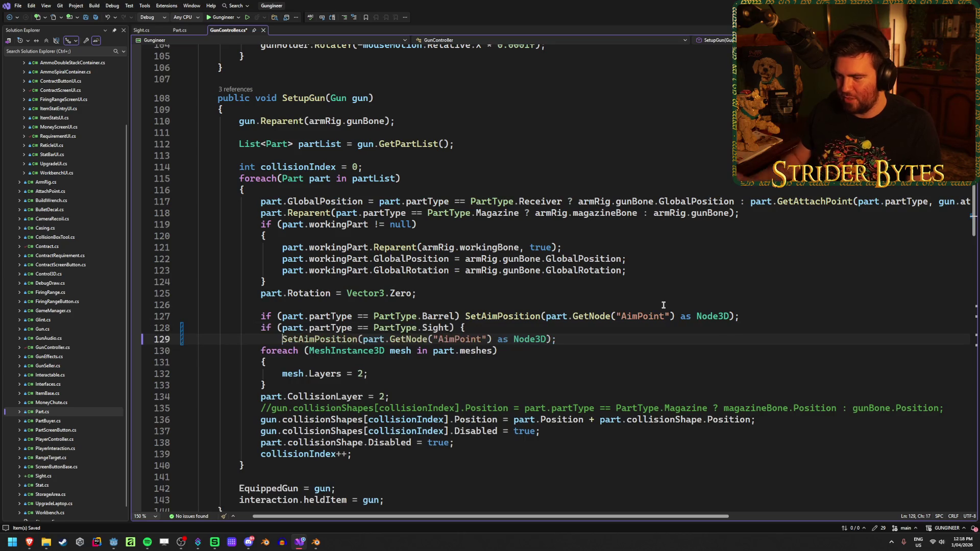
left_click(605, 343)
key("Return")
type("}")
left_click(588, 351)
key("Return")
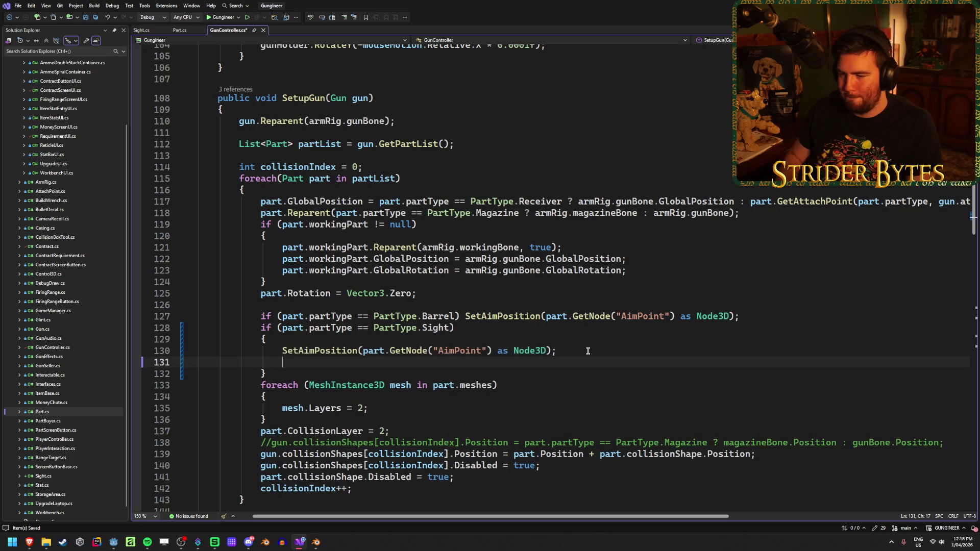
- Write 'if ((Sight)part.scopeRT)' after checking the field name in Sight.cs, and save GunController.cs
type("if (")
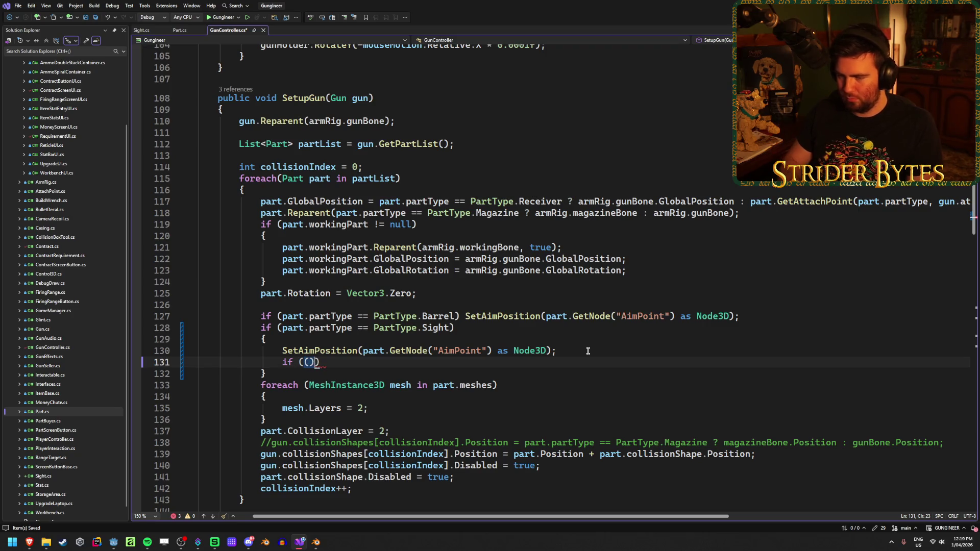
type("(Sight")
type(")part")
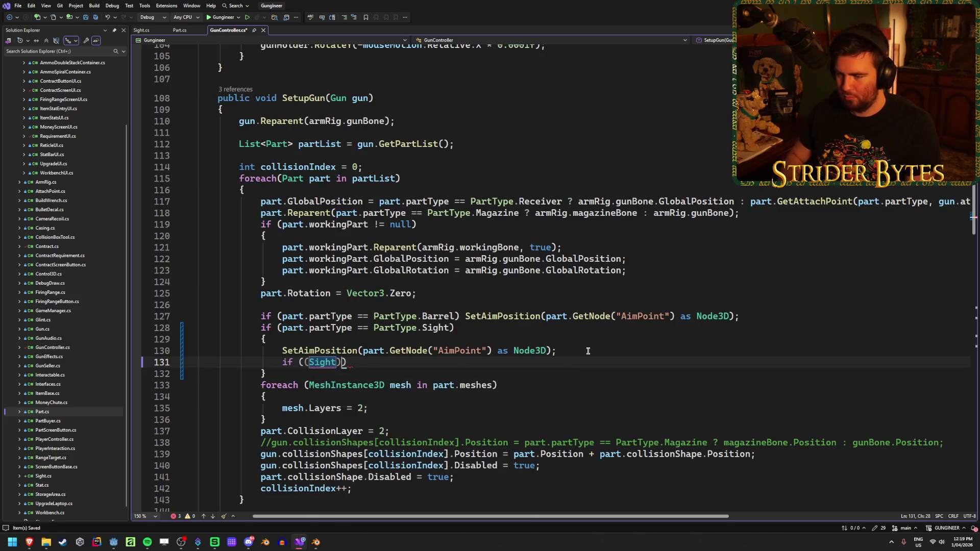
type(".")
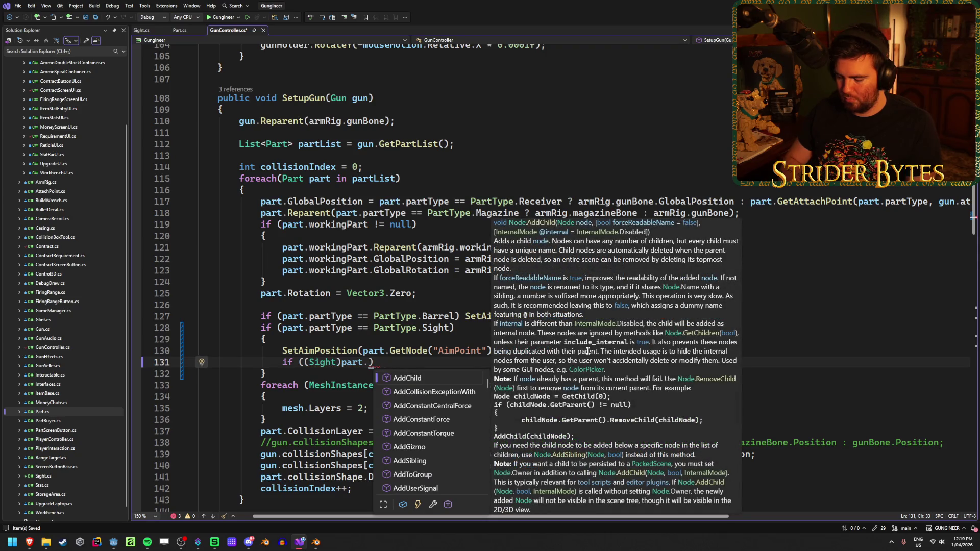
type("scope")
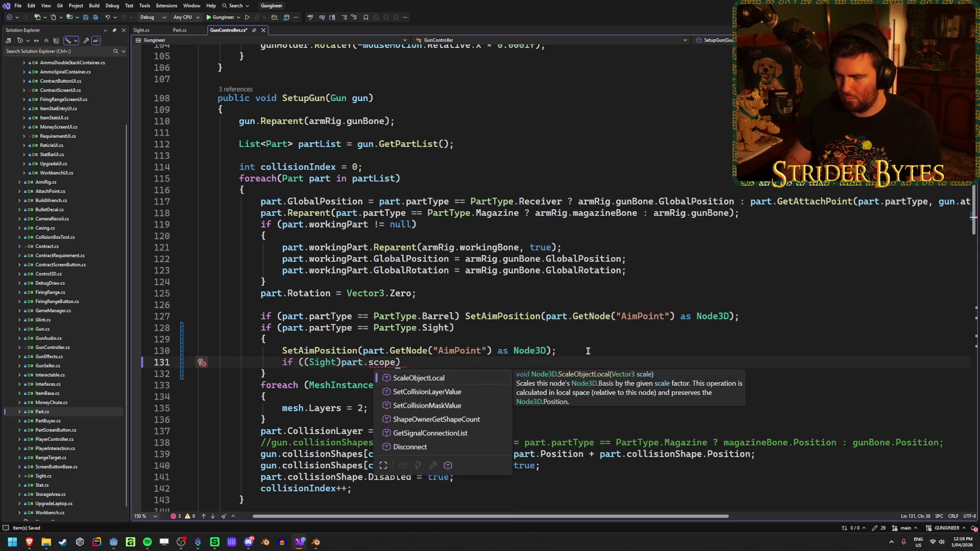
key("BackSpace")
key("BackSpace")
key("BackSpace")
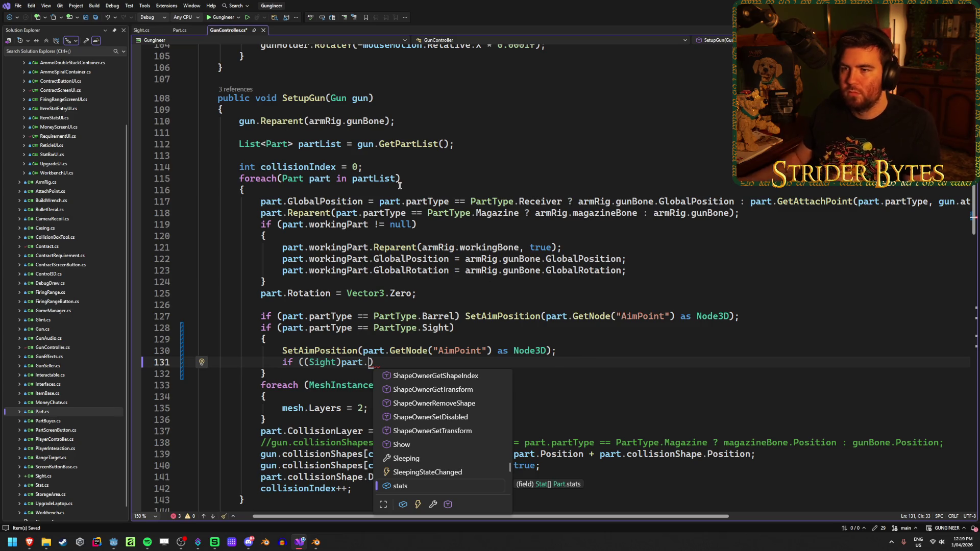
left_click(143, 30)
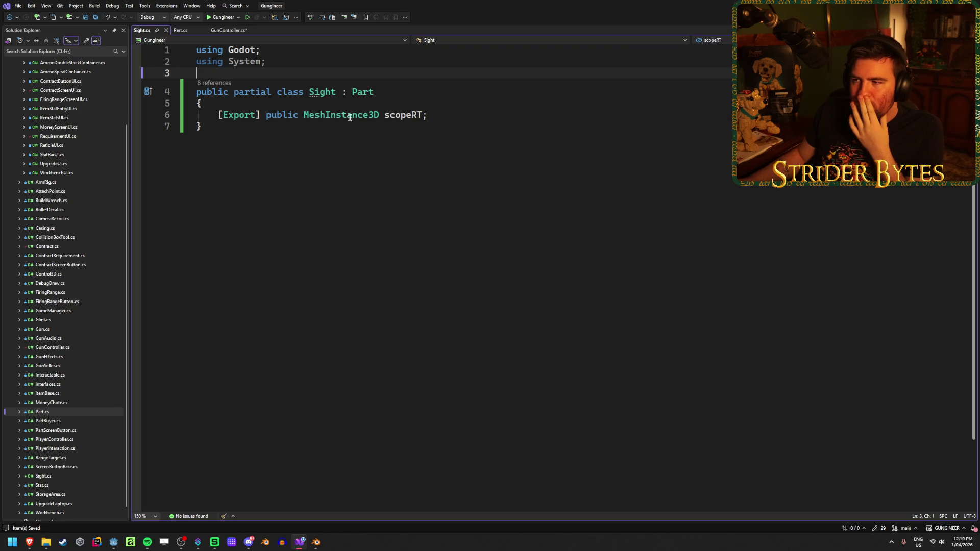
left_click(245, 30)
type("scope")
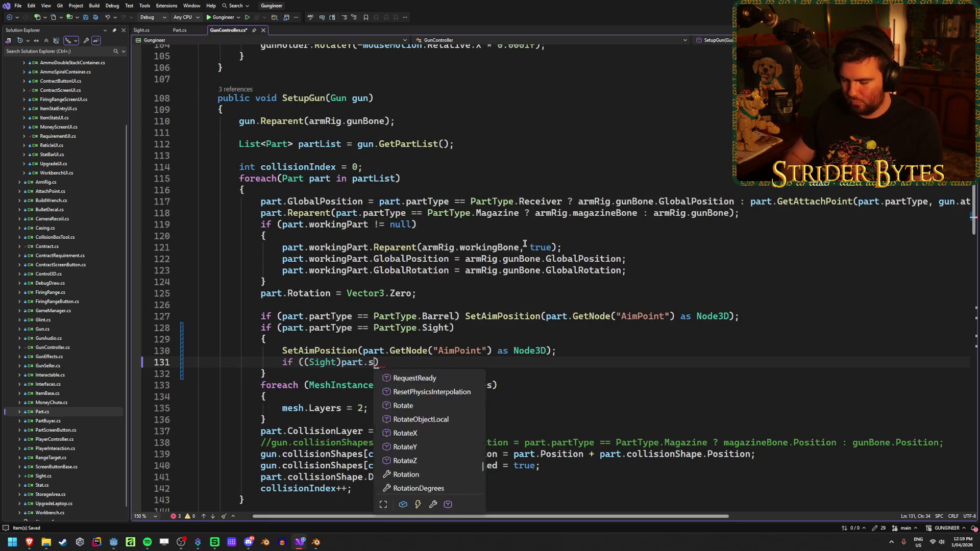
type("RT")
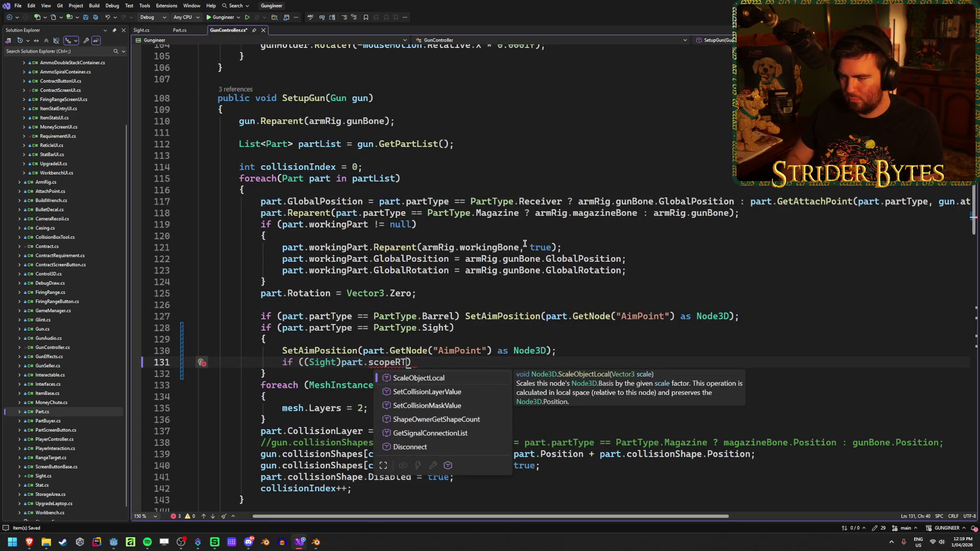
key("Escape")
key("ctrl+s")
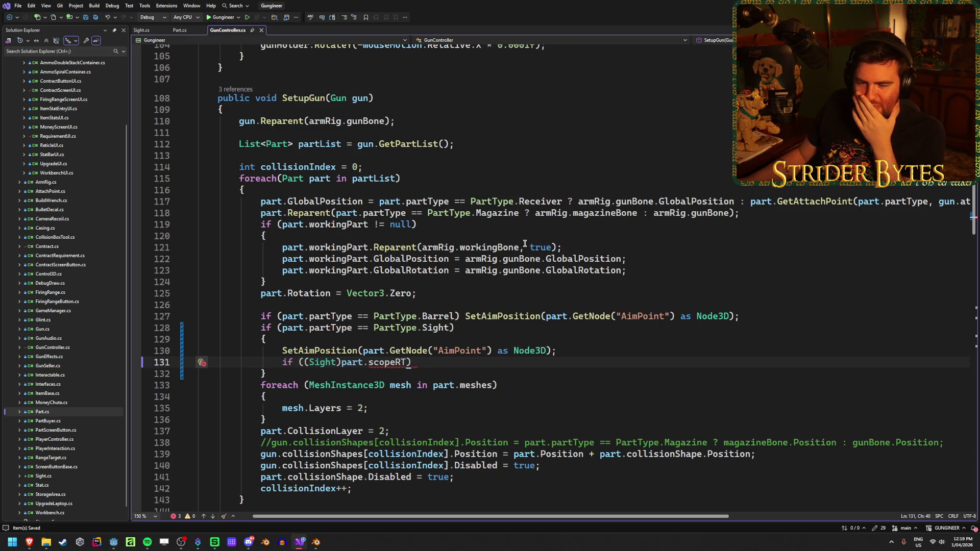
mouse_move(395, 363)
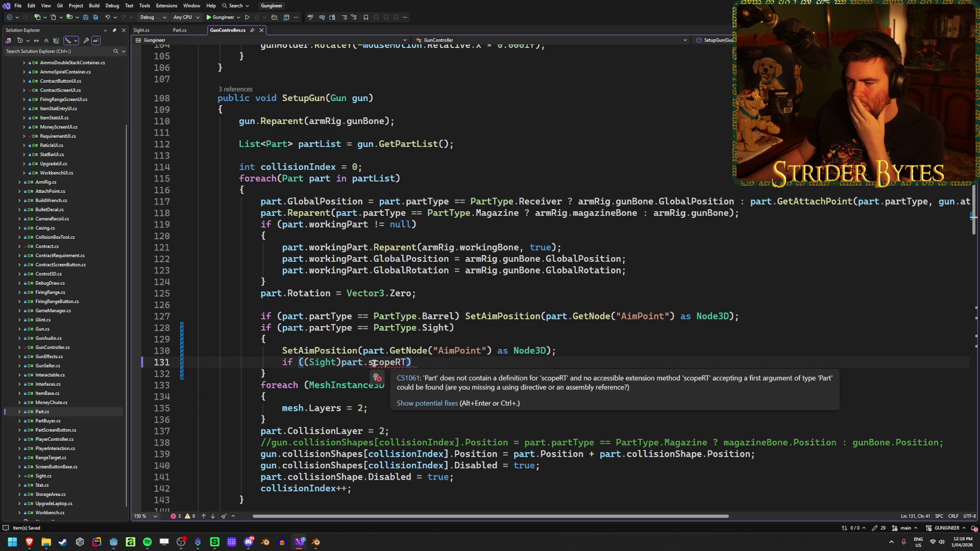
mouse_move(323, 363)
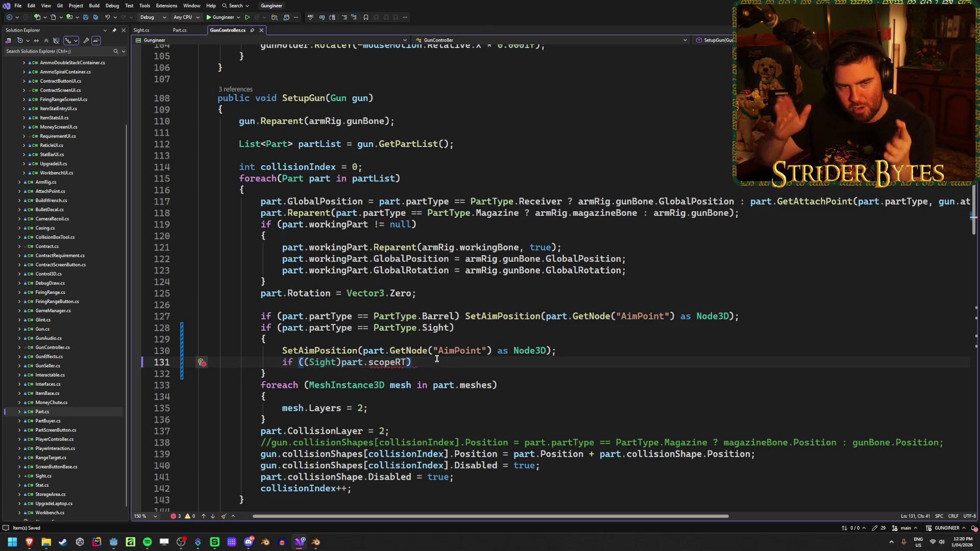
key("Left")
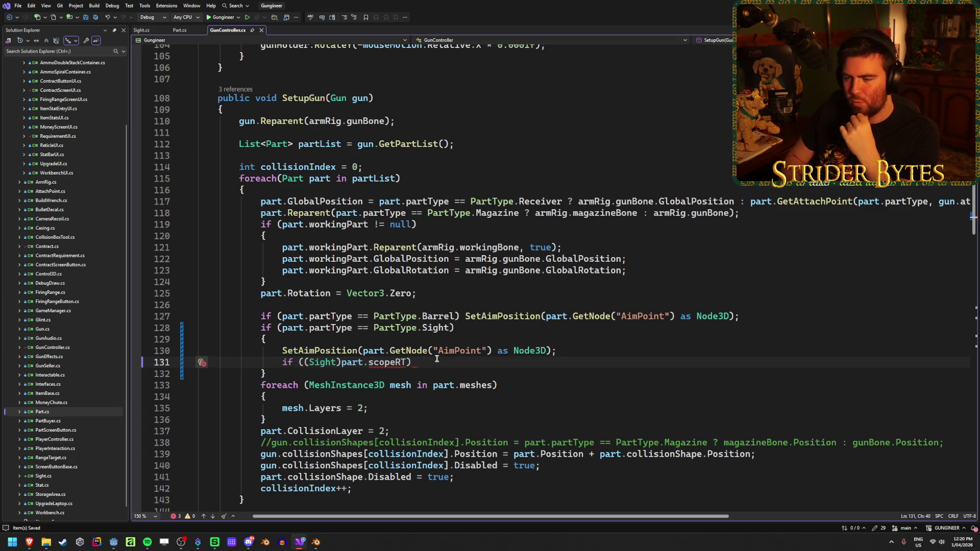
key("BackSpace")
key("BackSpace")
key("BackSpace")
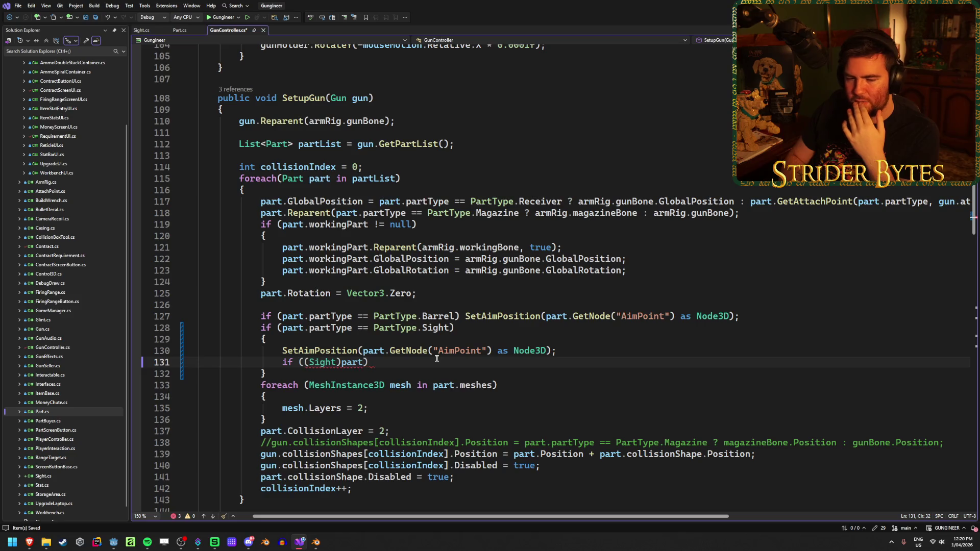
- Remove the cast from the if condition and declare 'Sight sight = (Sight)part;' above it
type(".")
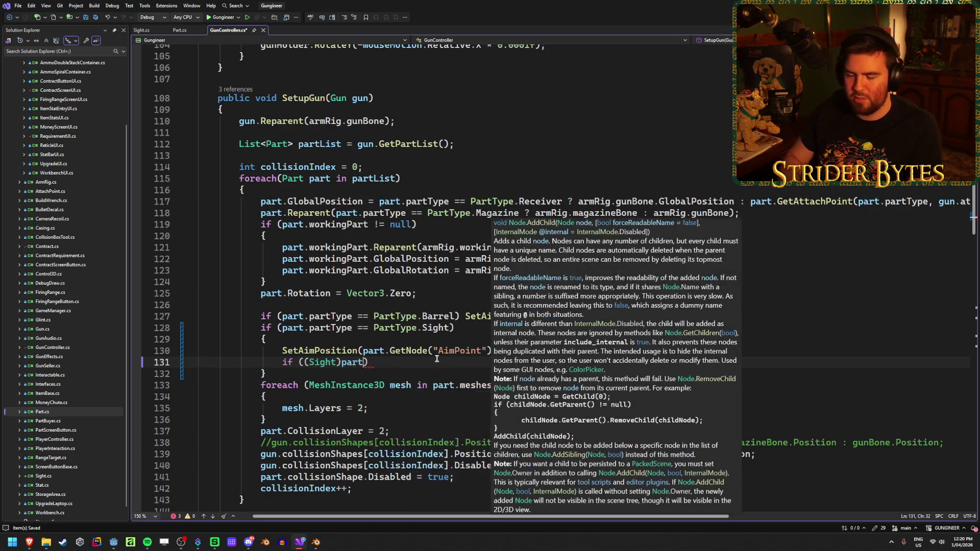
key("BackSpace")
type(".")
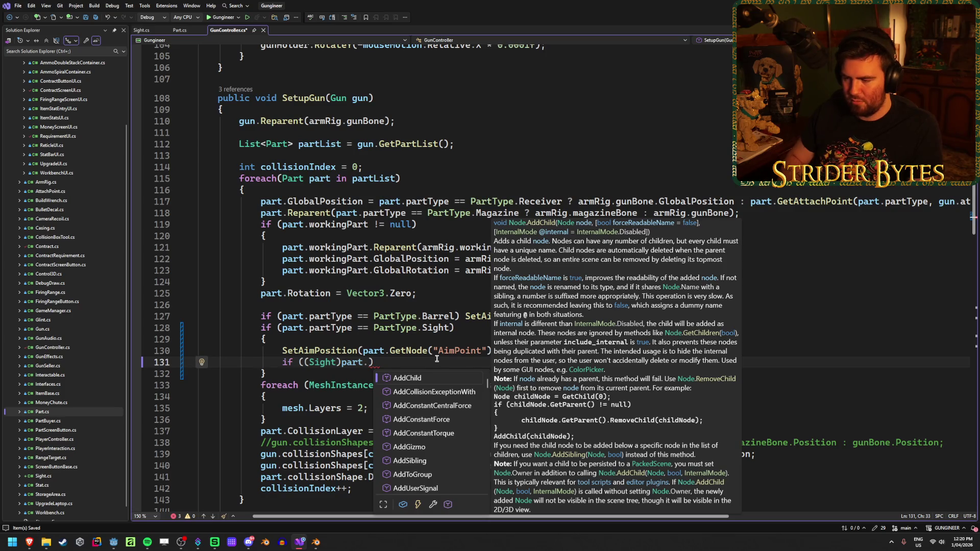
key("BackSpace")
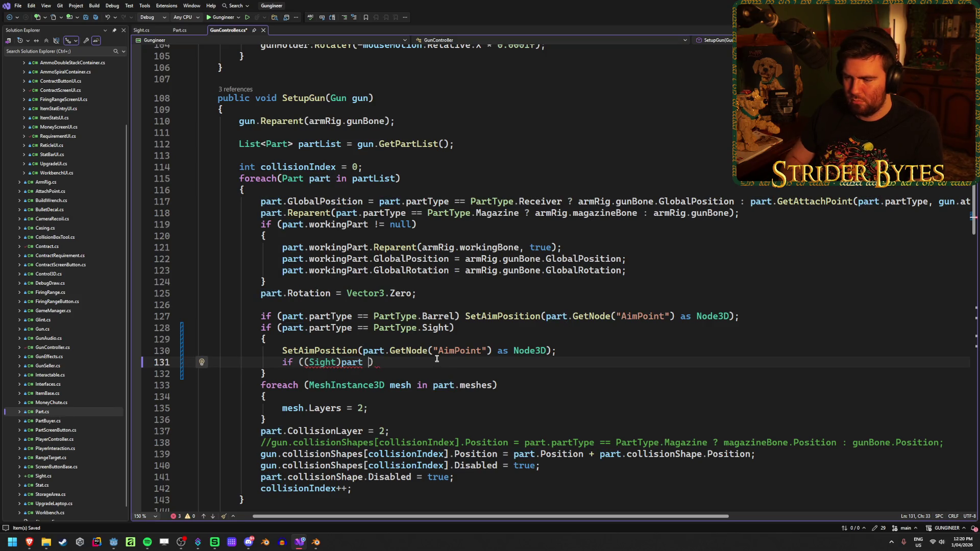
key("BackSpace")
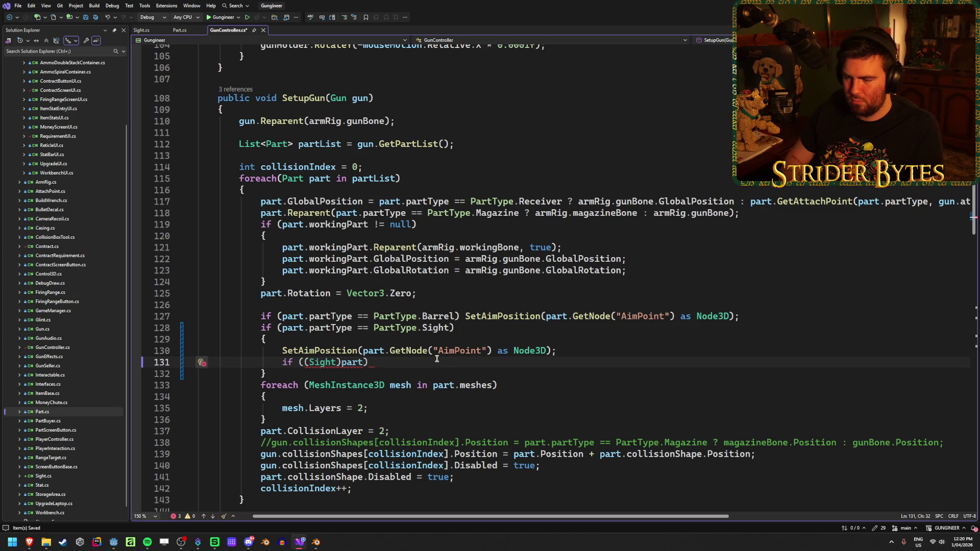
key("BackSpace")
key("BackSpace")
key("BackSpace")
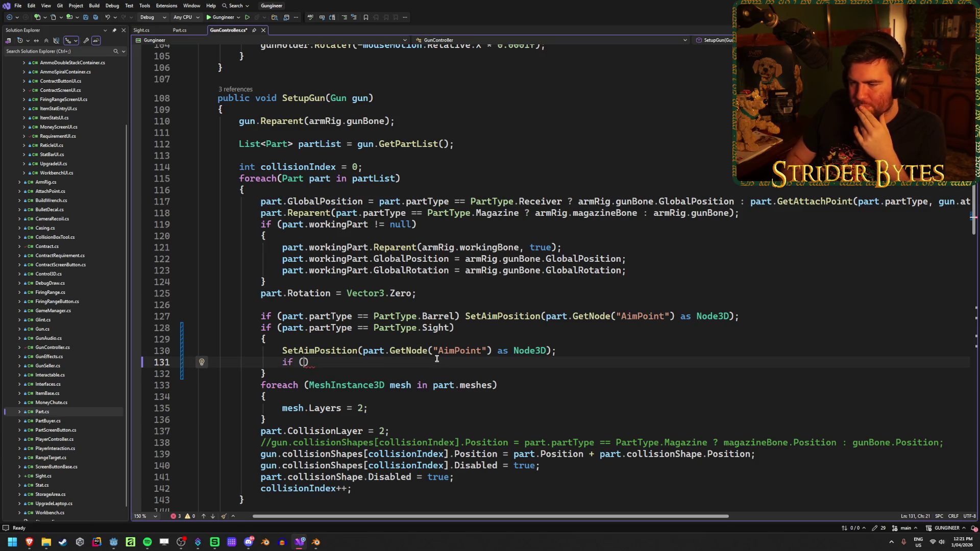
key("ctrl+Return")
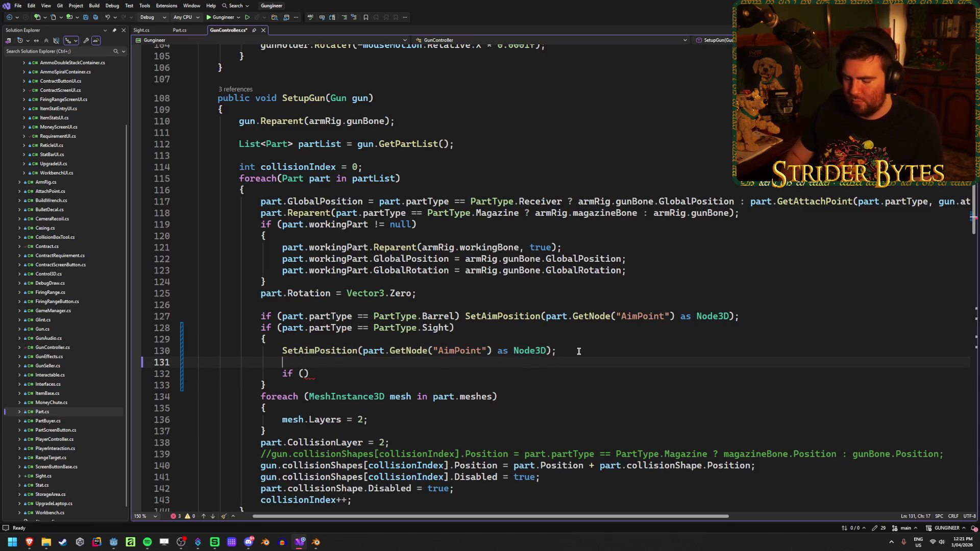
type("Sight")
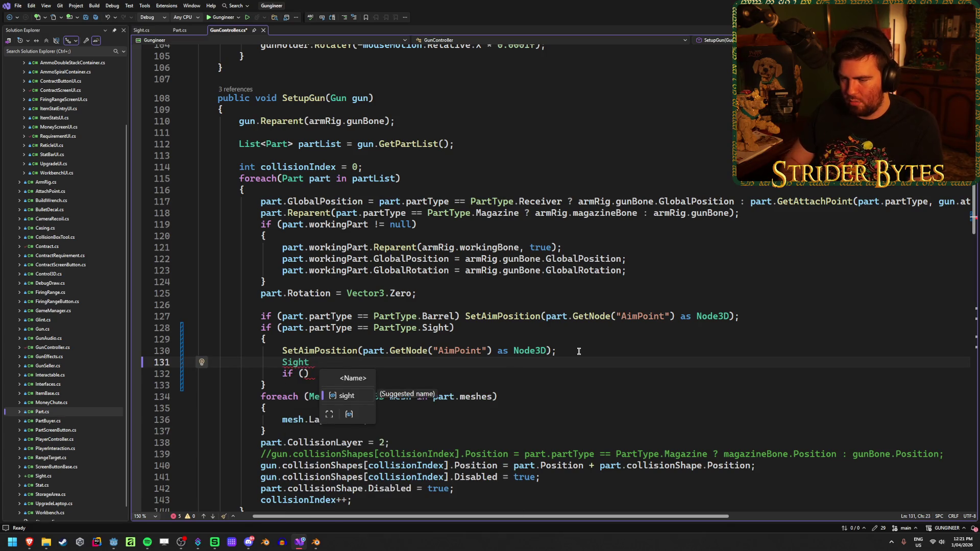
type(" sight = ")
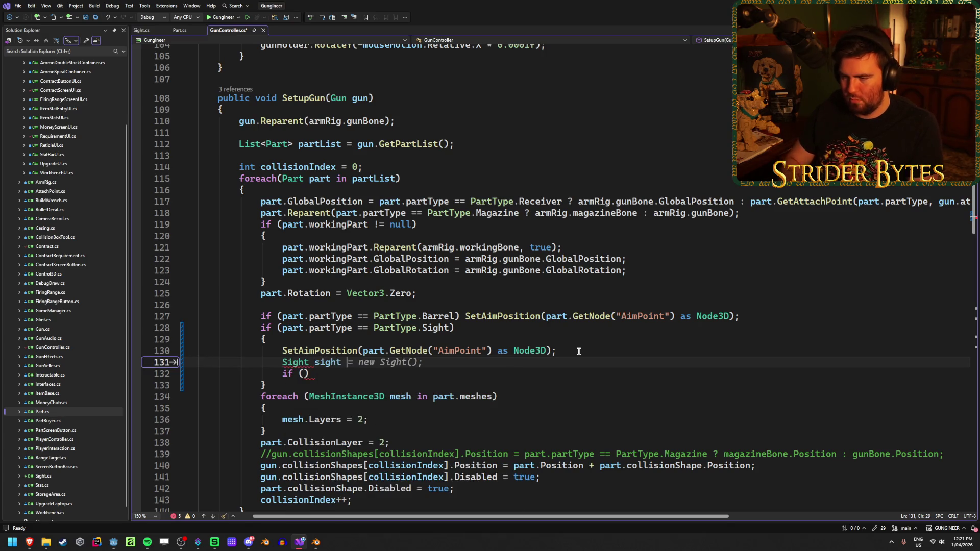
type("(Sight)part")
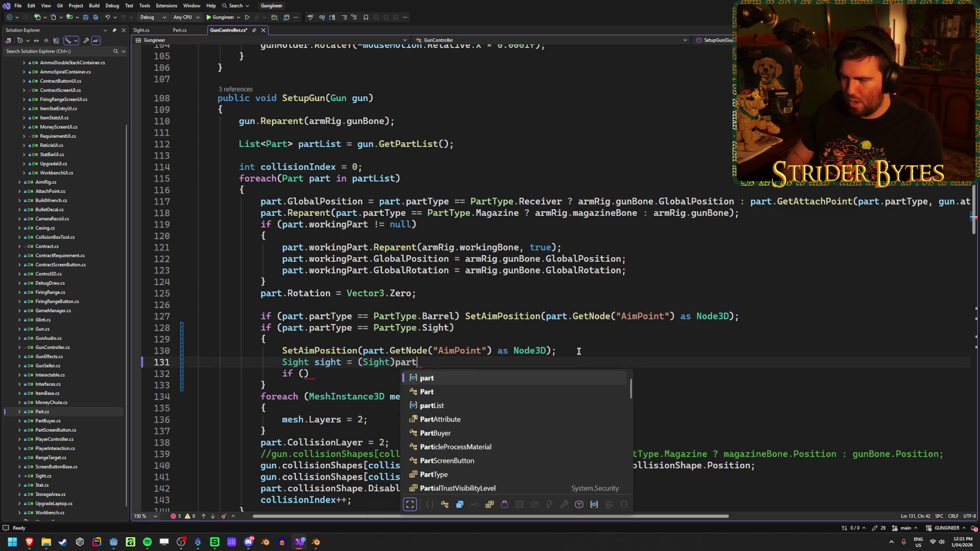
type(";")
key("ctrl+s")
- Set the condition to 'sight != null', save, and write sight.scopeRT.GetActiveMaterial inside
left_click(303, 373)
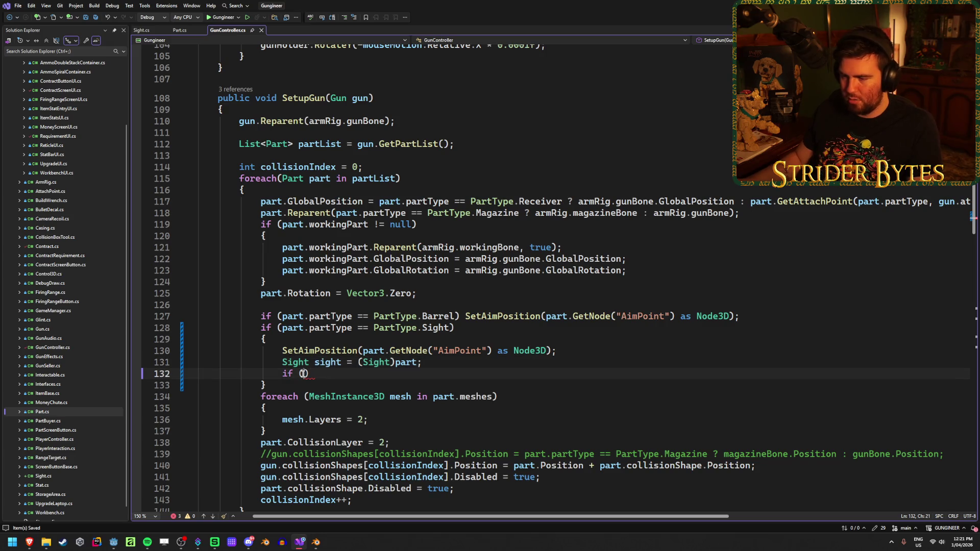
type("sight != ")
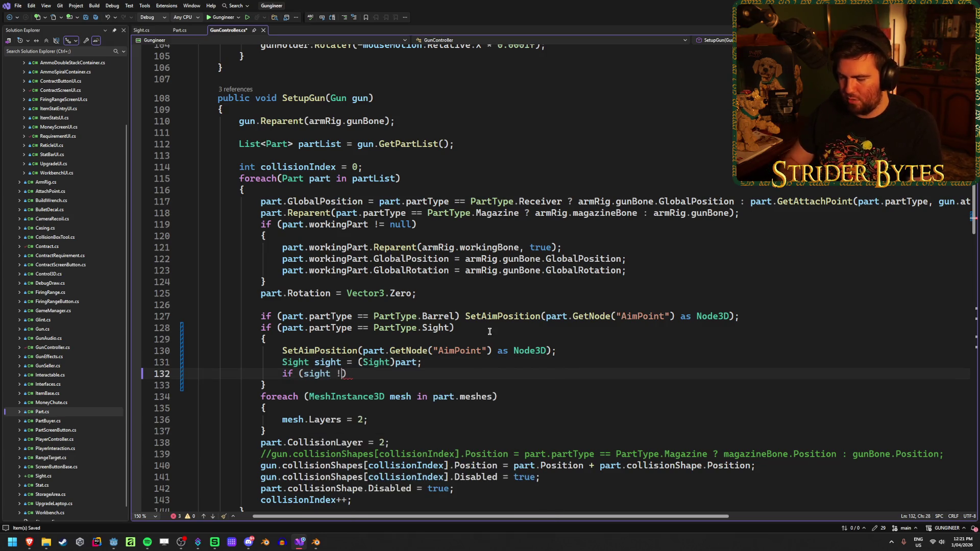
type("null)")
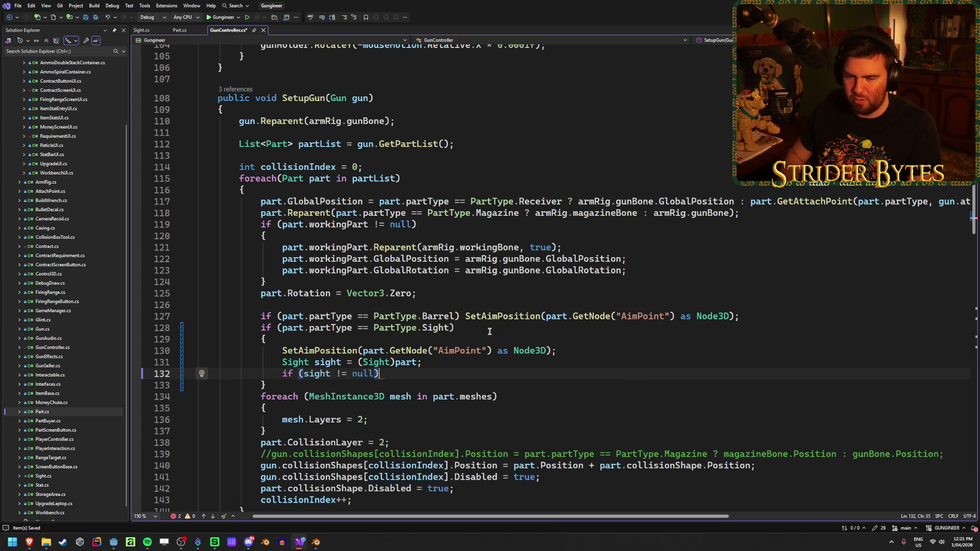
key("ctrl+s")
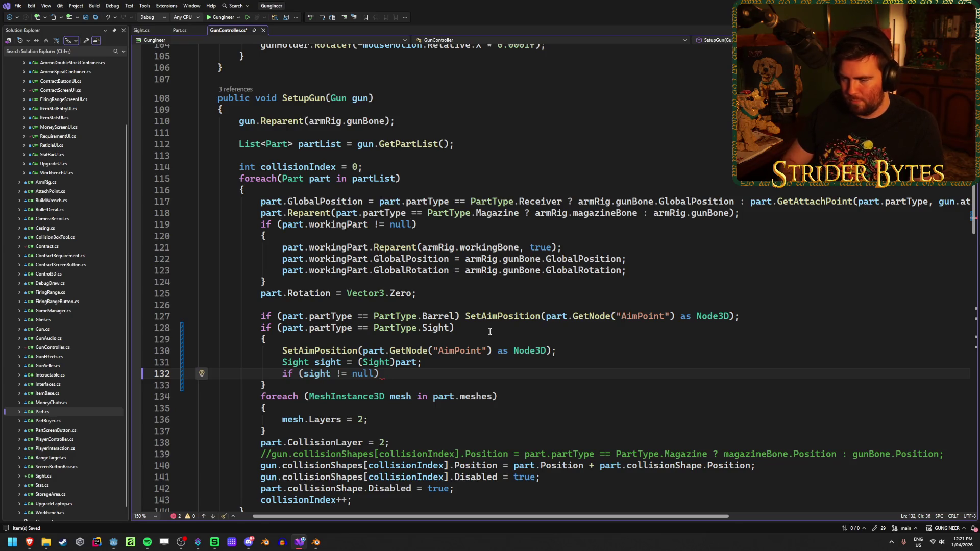
type("sight.")
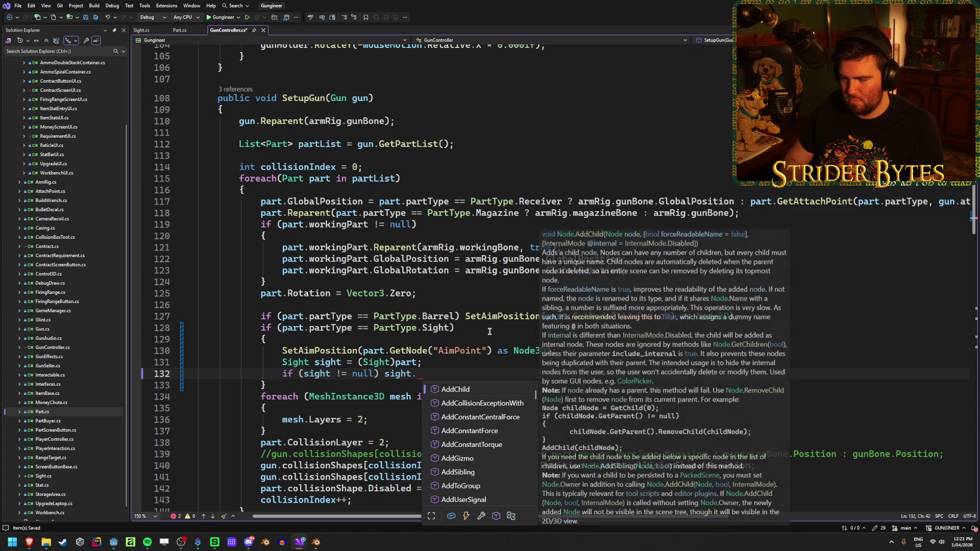
type("scopeRT")
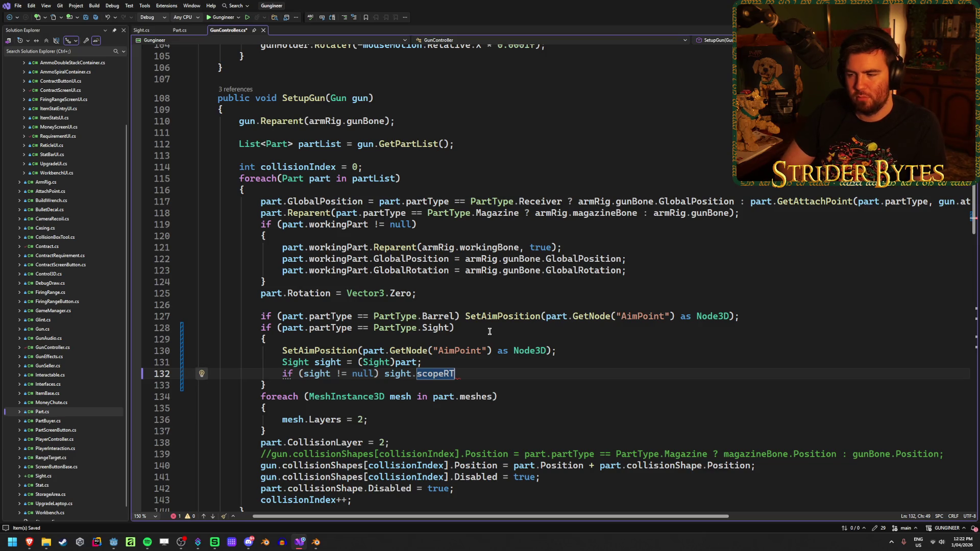
type(".")
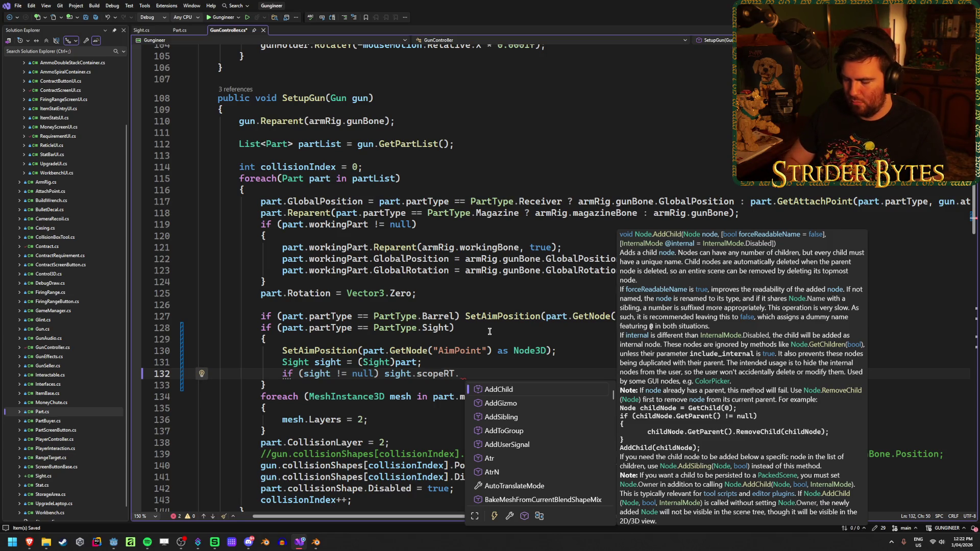
type("ma")
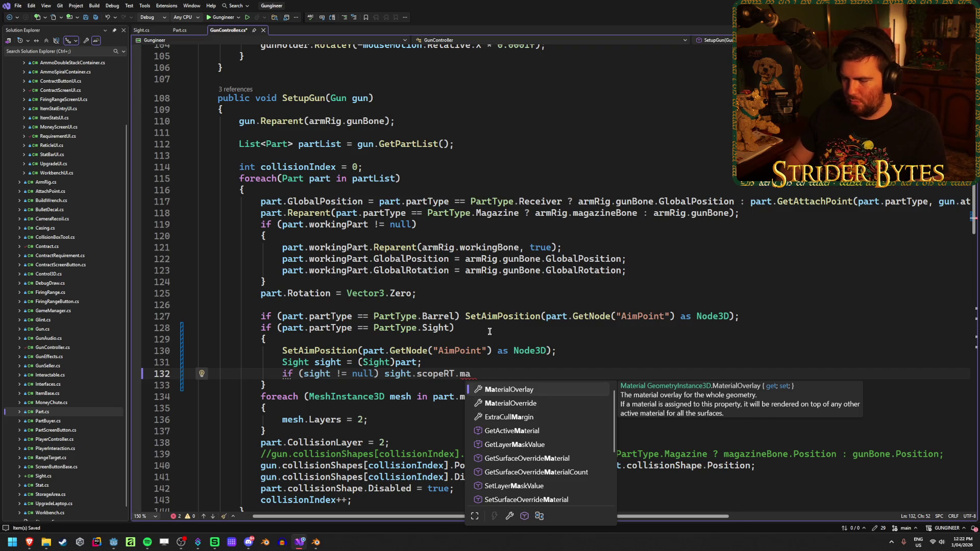
key("Down")
key("Down")
key("Down")
key("Tab")
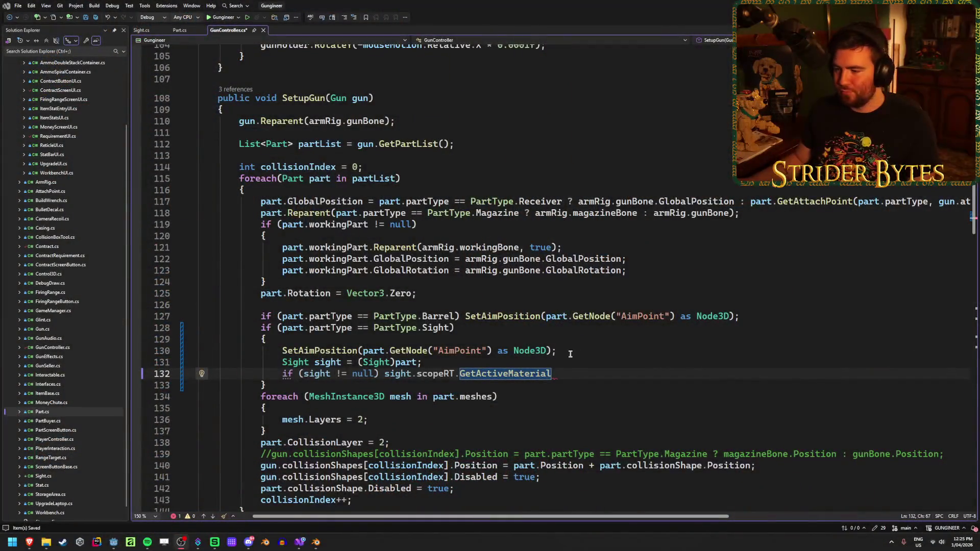
- Append '().' to GetActiveMaterial on line 132, then go to the Godot editor's Player scene
left_click(569, 374)
type("().")
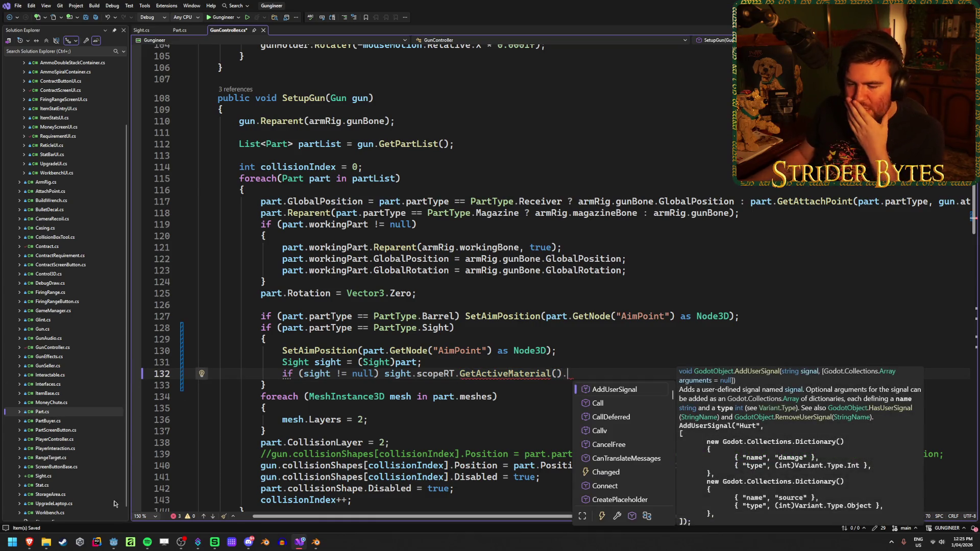
left_click(111, 544)
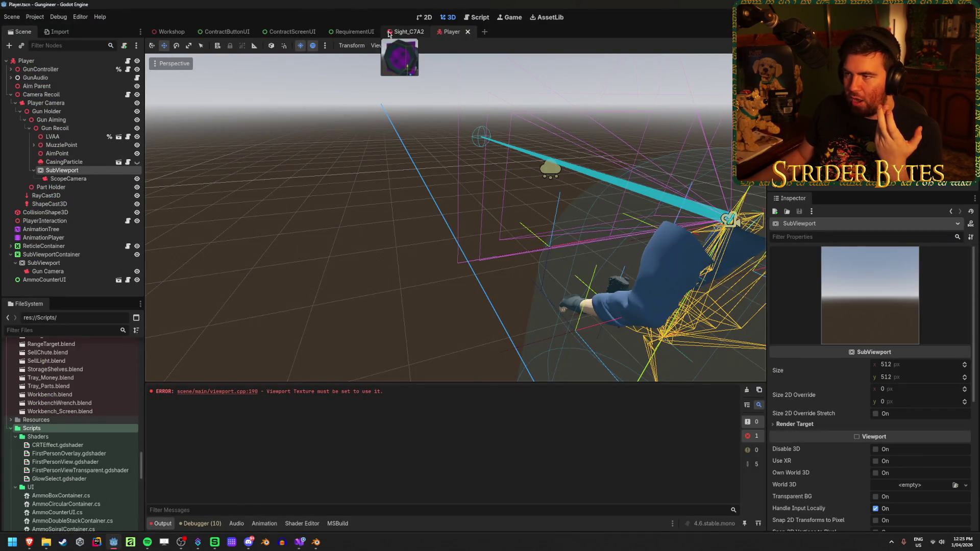
- Open the Sight_C7A2 scene and inspect ScopeRT's ViewportTexture viewport path without changing it
left_click(406, 32)
left_click(59, 95)
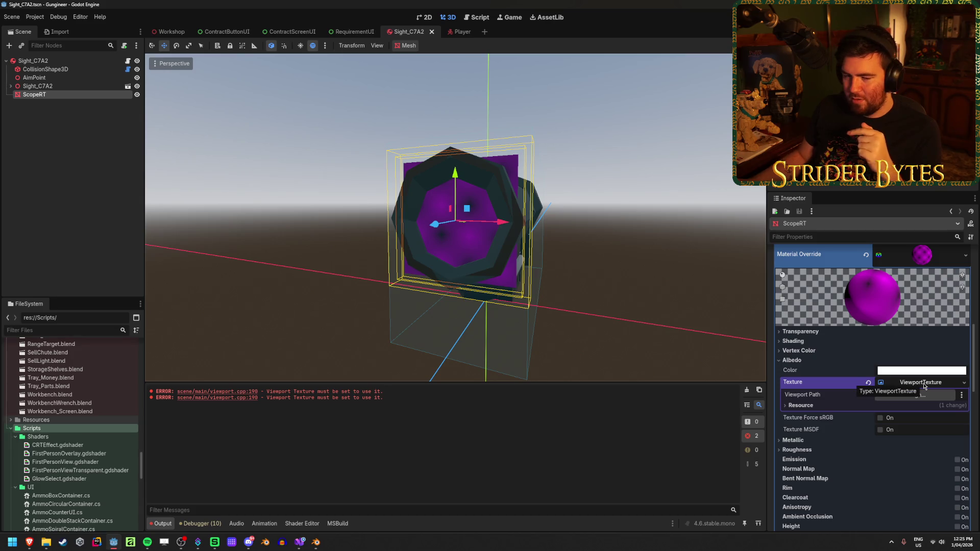
left_click(918, 400)
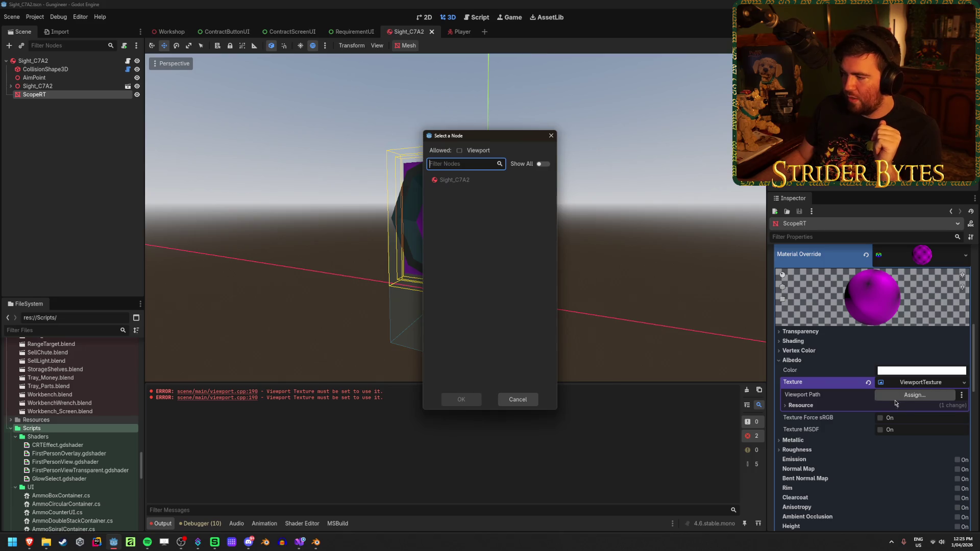
left_click(551, 136)
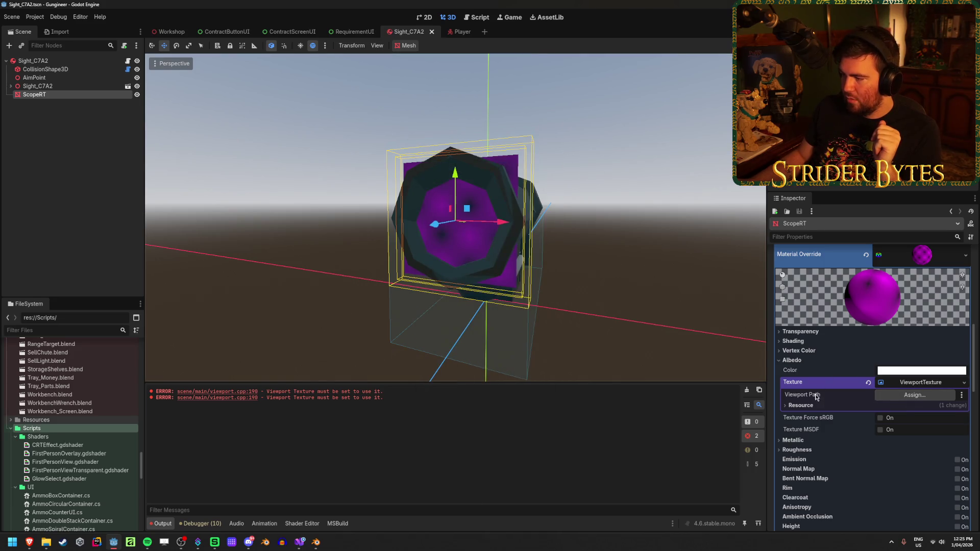
right_click(815, 397)
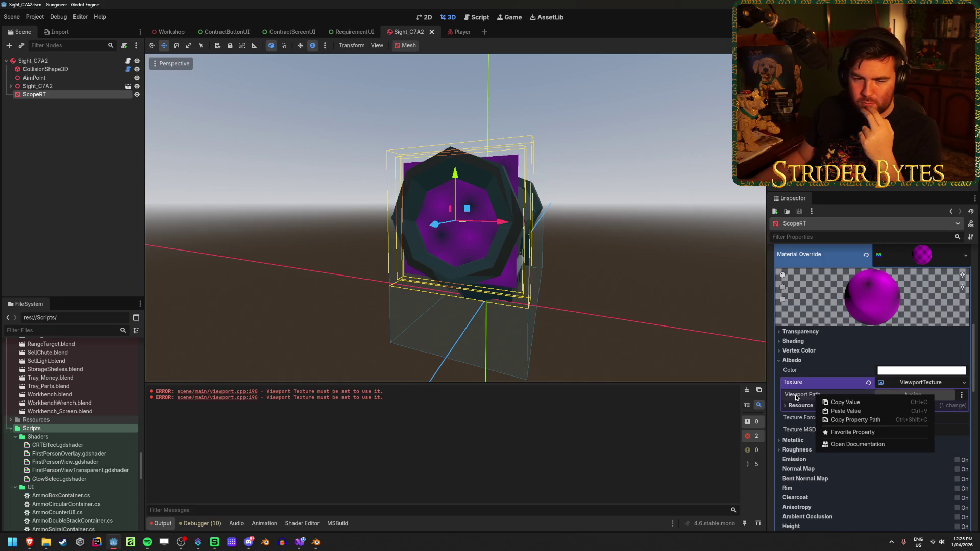
left_click(798, 398)
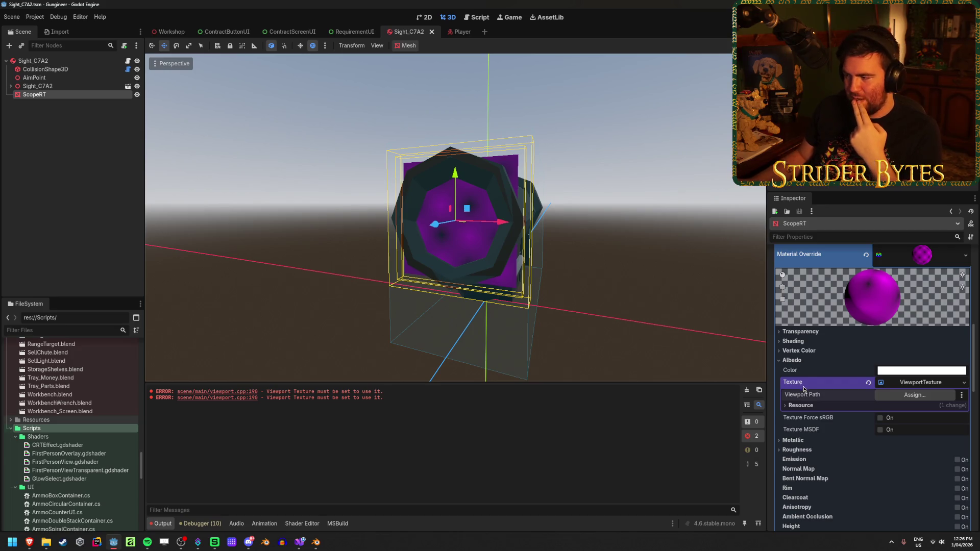
- Scroll through ScopeRT's material override, recheck the root node, then open Sight.cs in Visual Studio
mouse_move(820, 401)
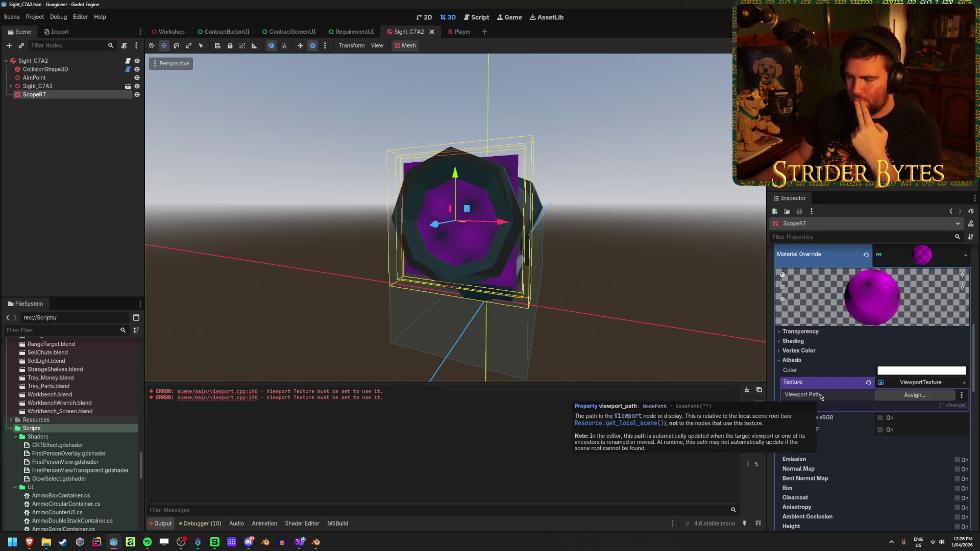
scroll(820, 396, "up", 5)
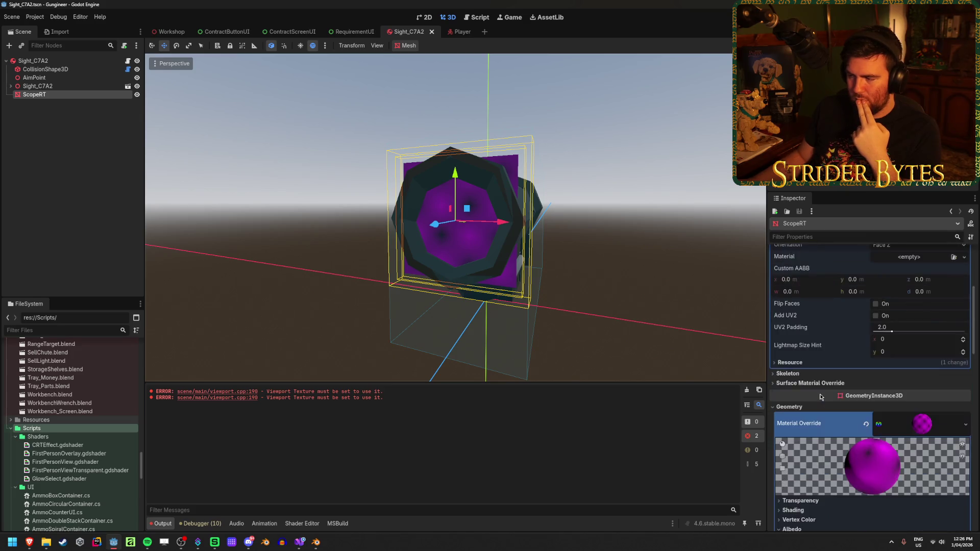
scroll(820, 396, "down", 4)
scroll(819, 396, "down", 3)
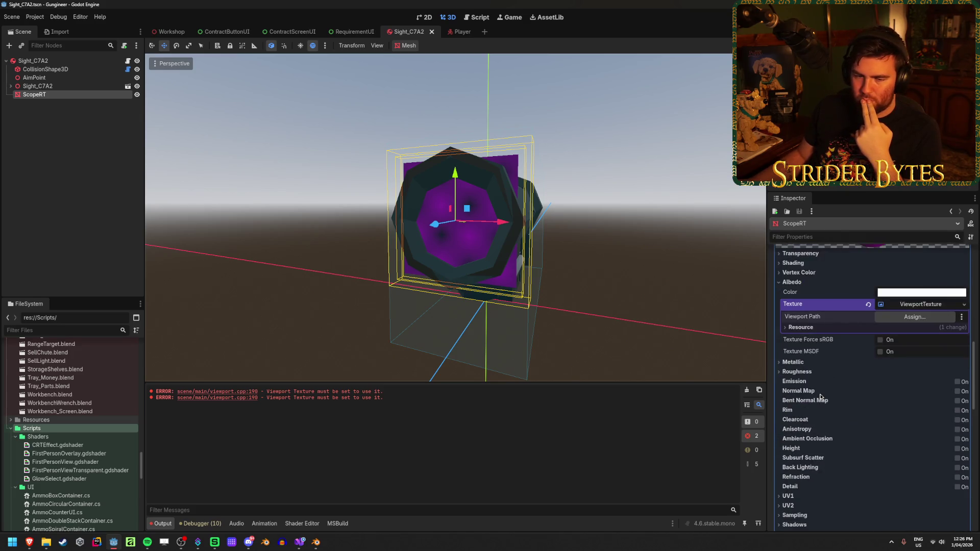
scroll(820, 396, "up", 10)
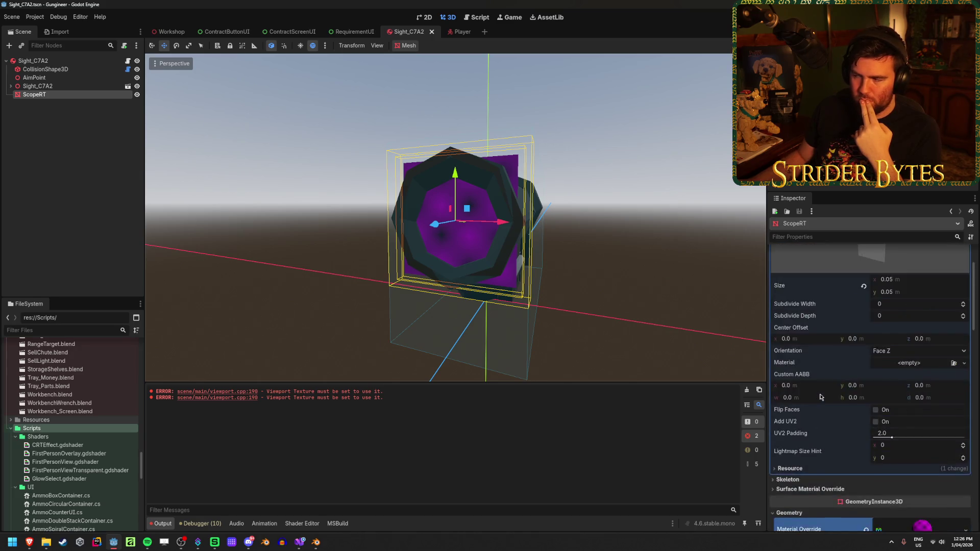
scroll(820, 396, "down", 8)
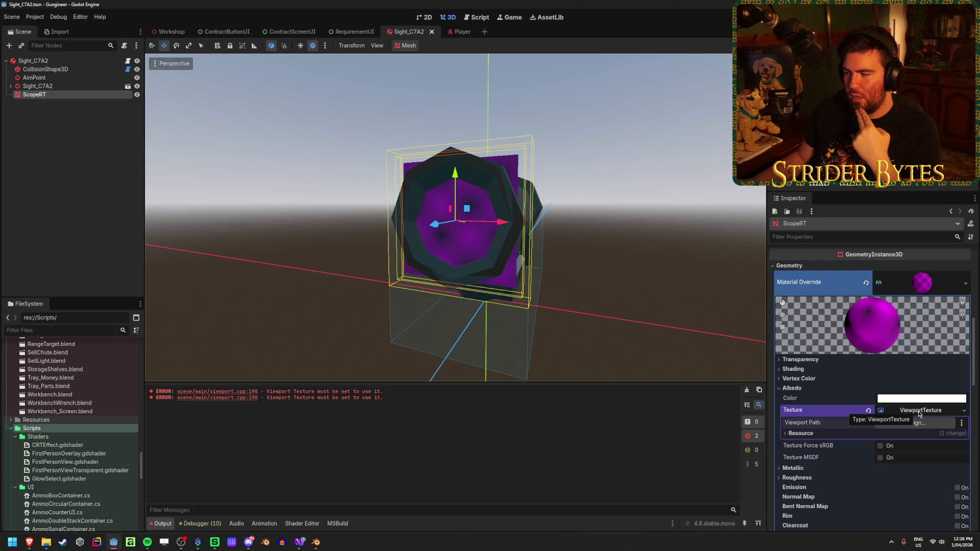
left_click(65, 61)
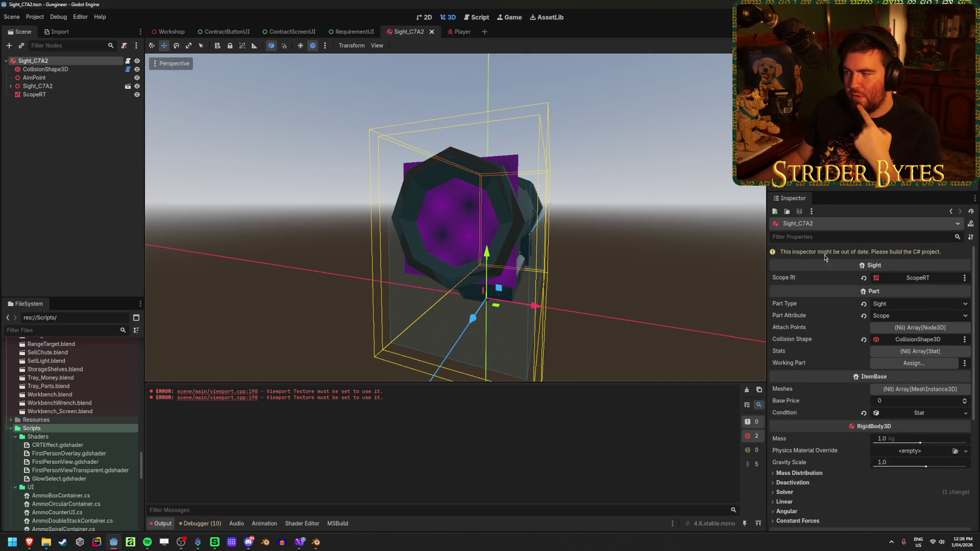
left_click(34, 95)
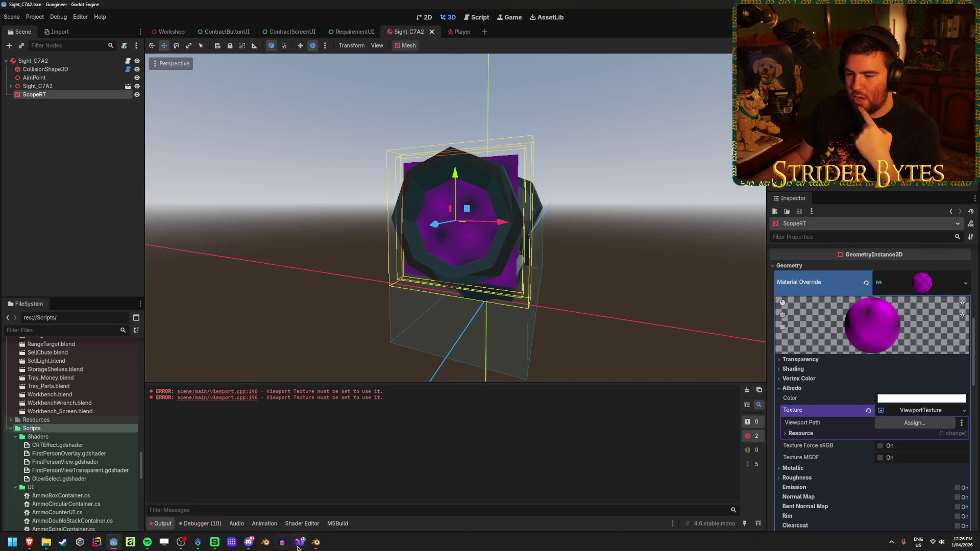
key("alt+Tab")
left_click(141, 31)
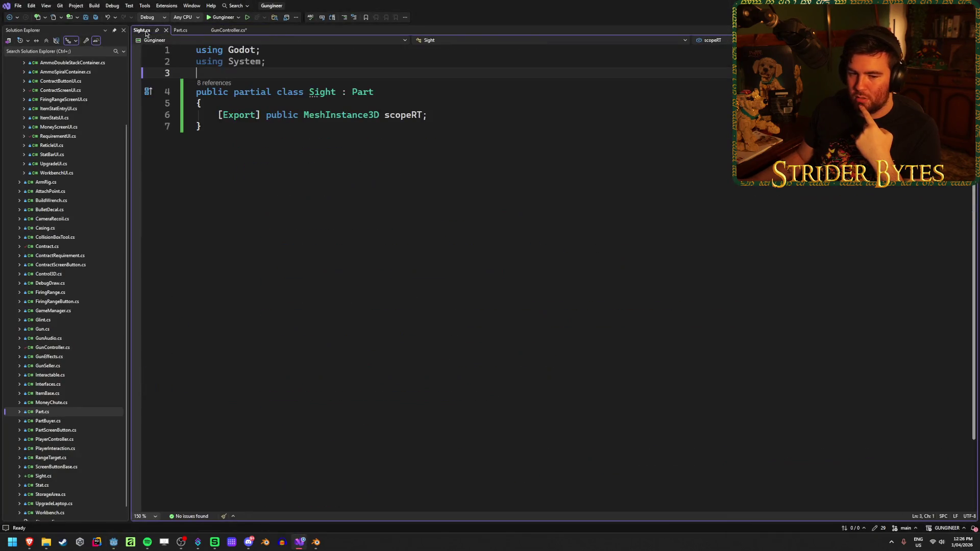
- Declare '[Export] public ViewportTexture viewportTexture;' under scopeRT in Sight.cs and save it
left_click(459, 116)
key("Return")
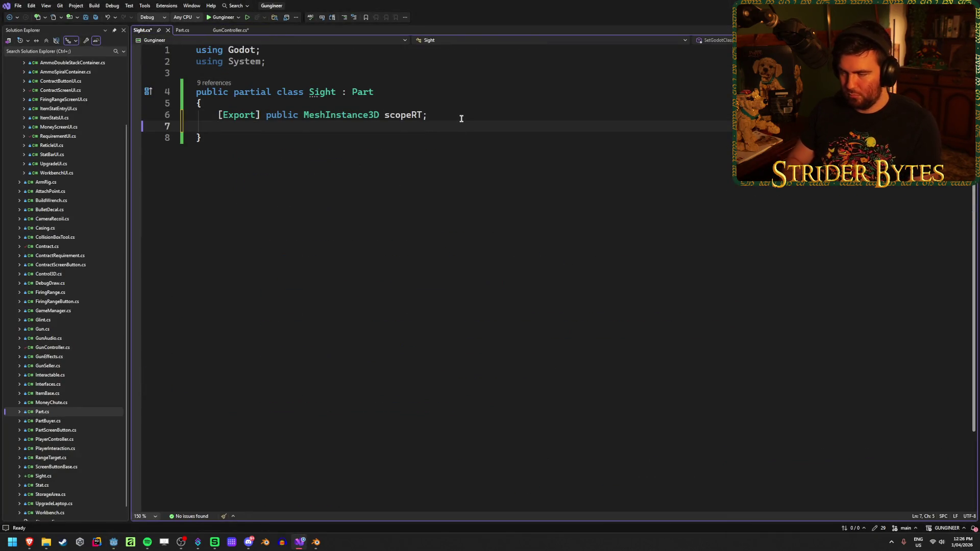
type("[Ex")
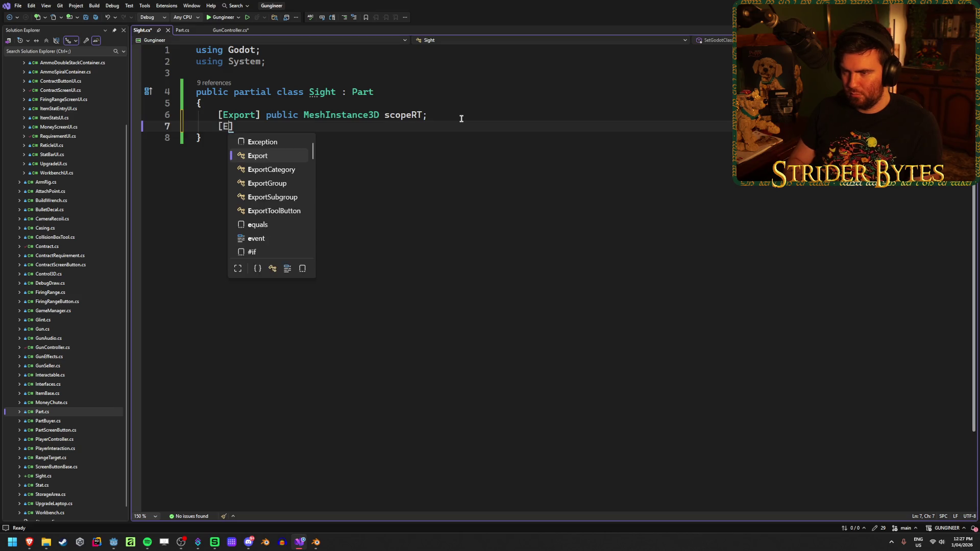
type("port] p")
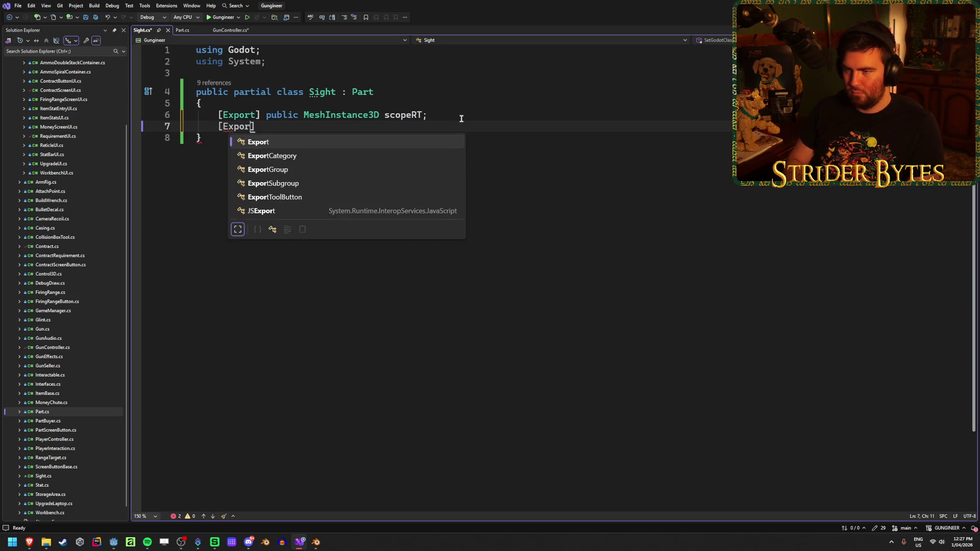
type("ublic ")
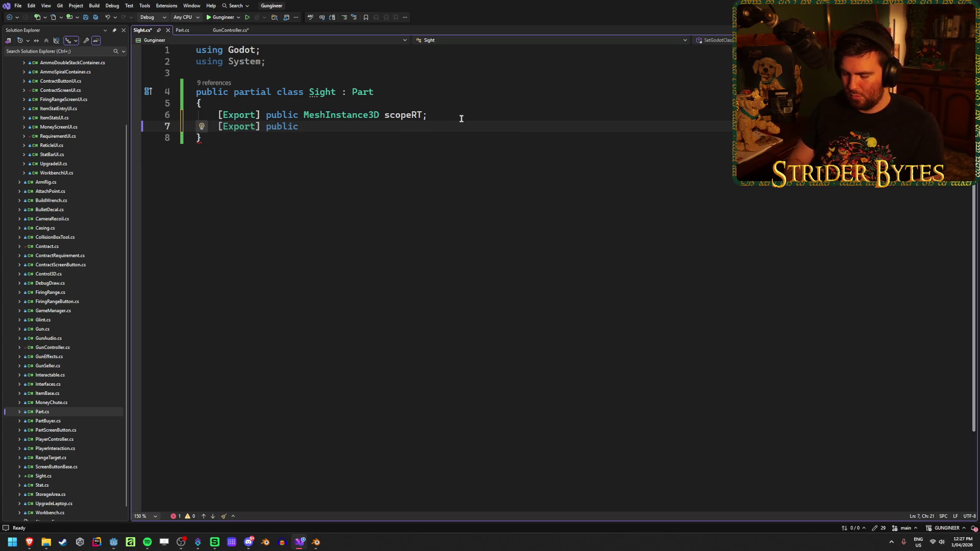
type("Viewport")
key("Down")
key("Tab")
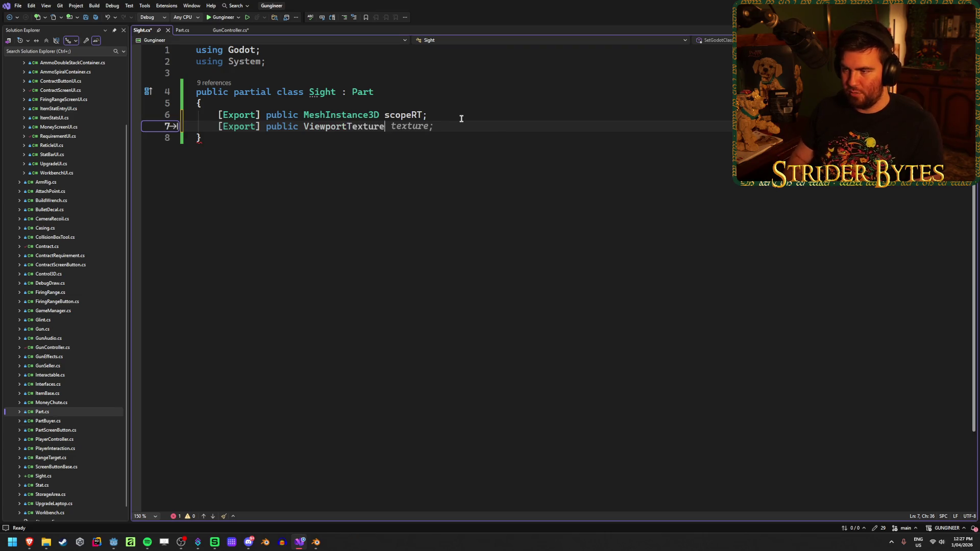
type("viewPort")
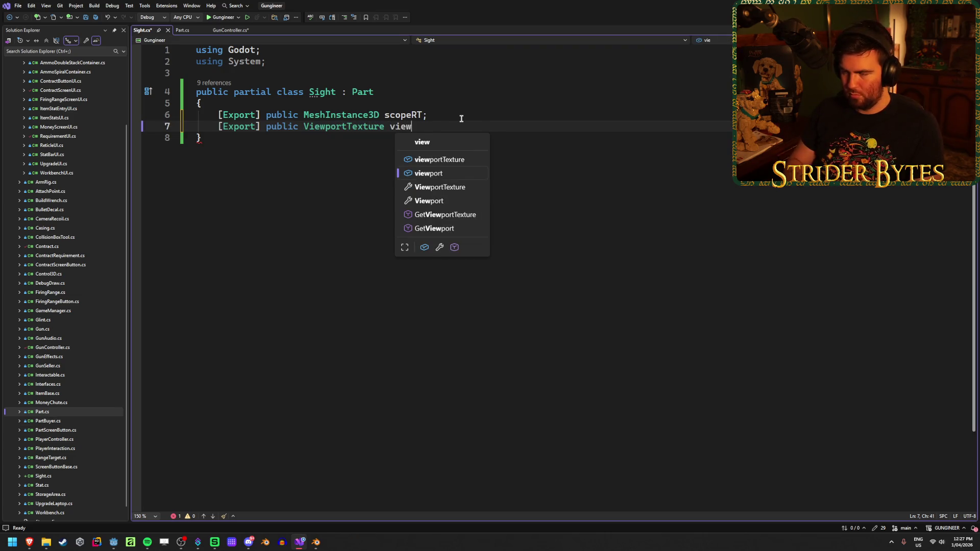
key("BackSpace")
key("BackSpace")
key("BackSpace")
type("port")
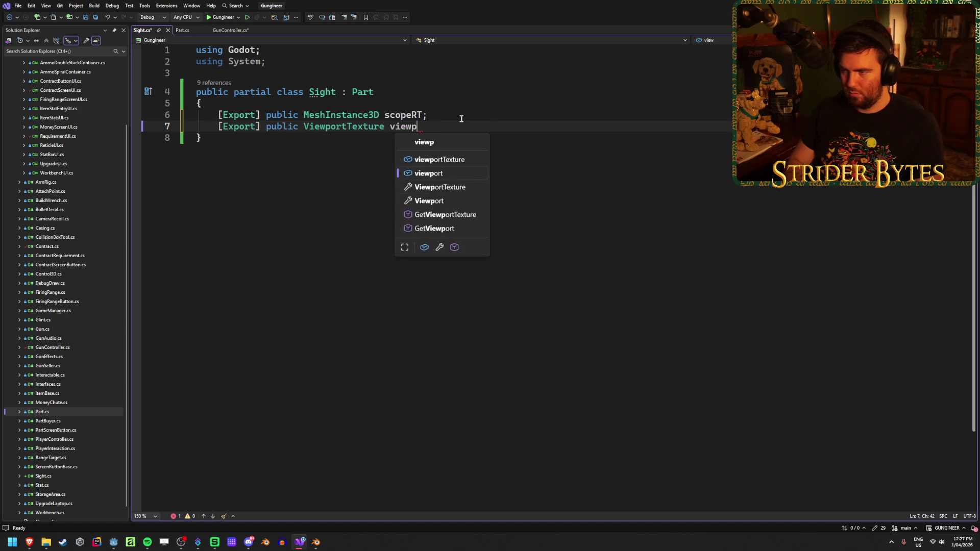
type("Texture;")
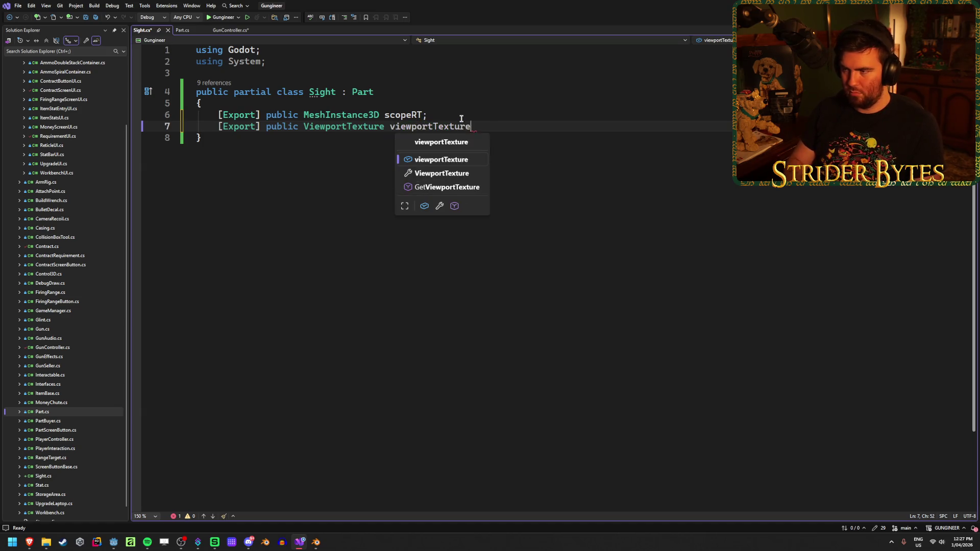
key("ctrl+s")
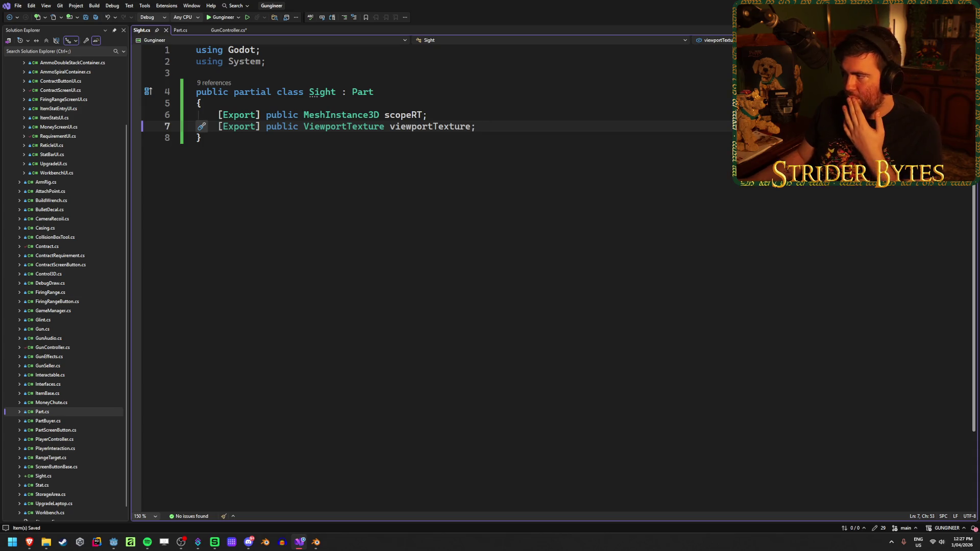
key("alt+Tab")
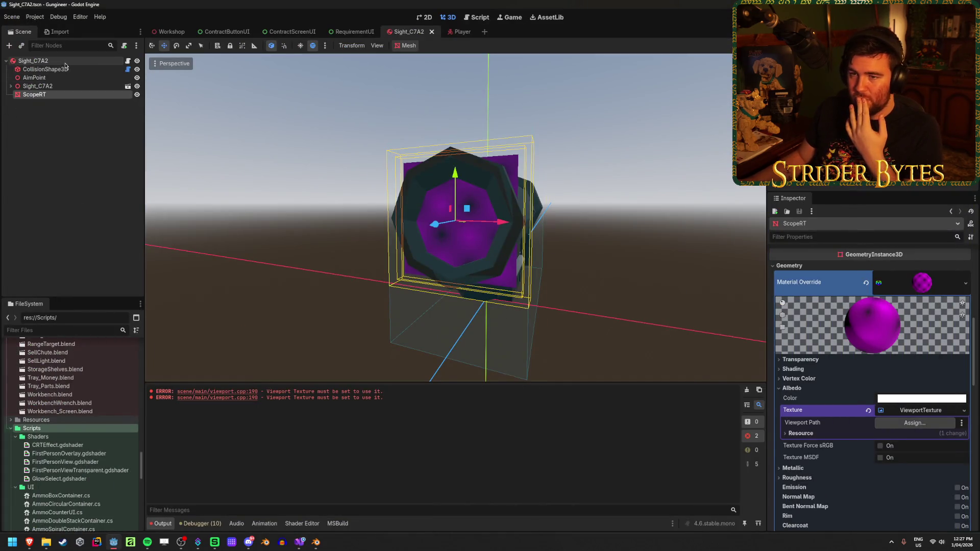
- Build the C# project with Alt+B, dismiss the two-error failure, and view GunController.cs in Visual Studio
left_click(65, 62)
key("alt+b")
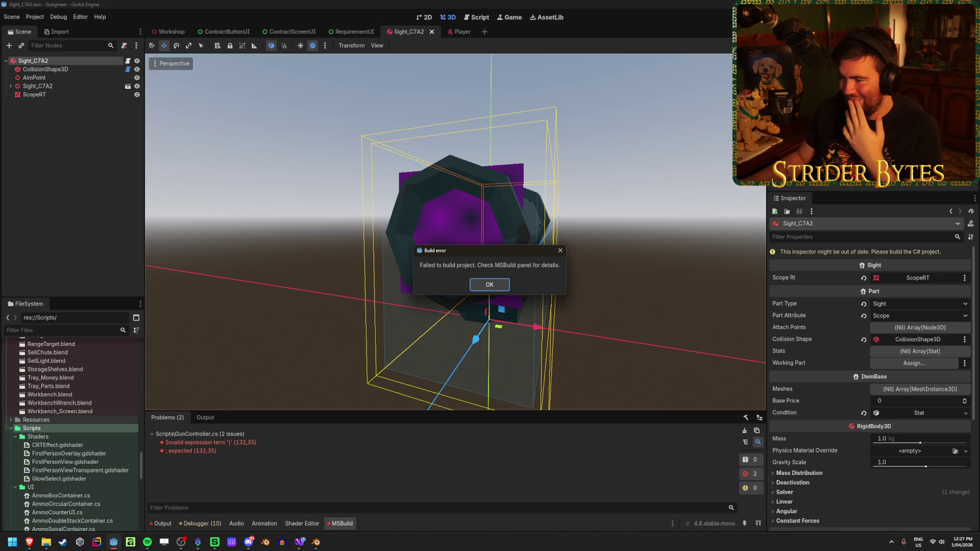
left_click(489, 285)
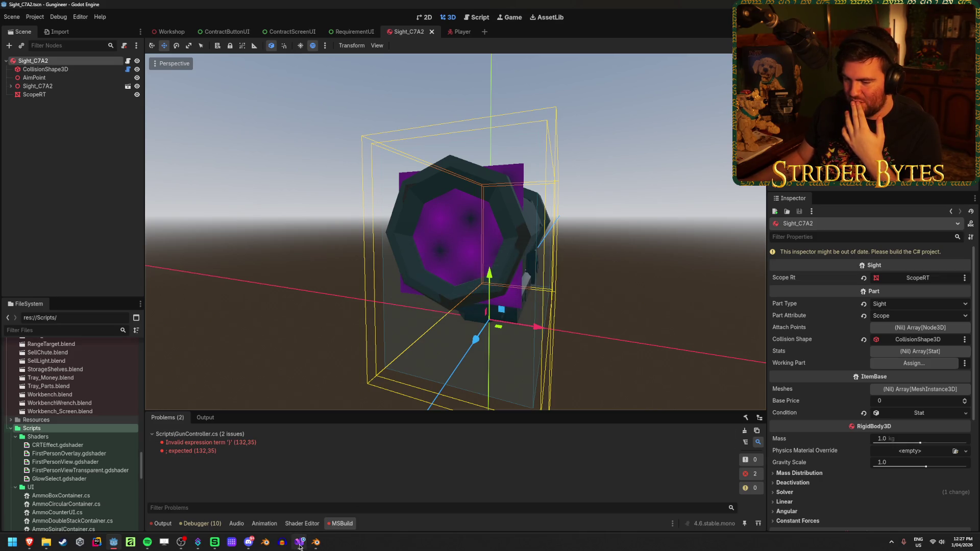
left_click(299, 542)
left_click(223, 32)
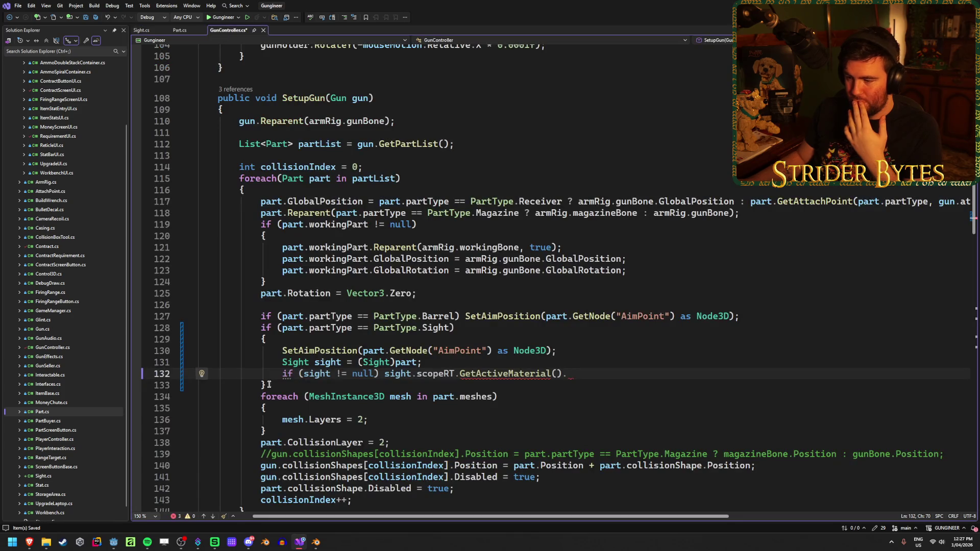
- Comment out line 132 of GunController.cs with // and switch back to Godot
left_click(283, 374)
type("//")
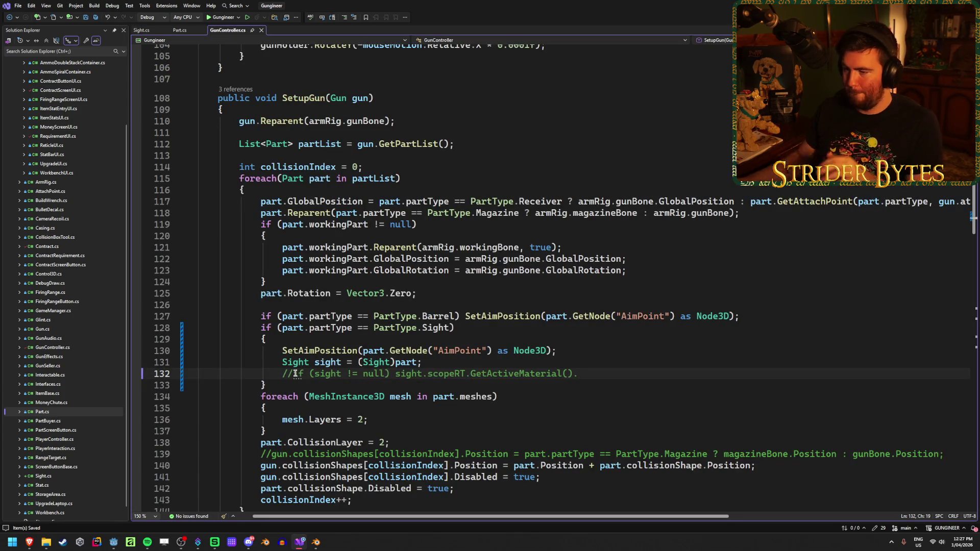
key("alt+Tab")
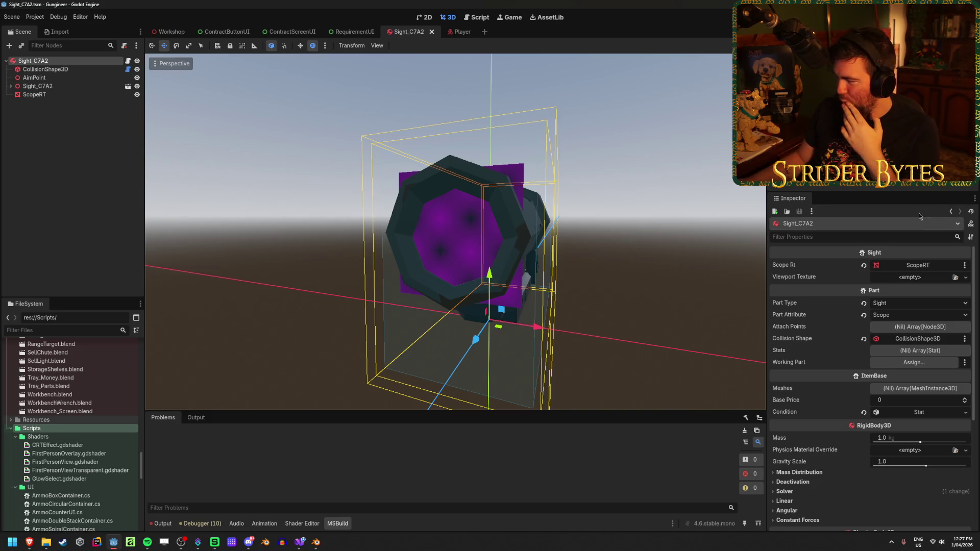
- Create a new ViewportTexture on Sight_C7A2's Viewport Texture property, leaving its viewport unassigned
left_click(954, 277)
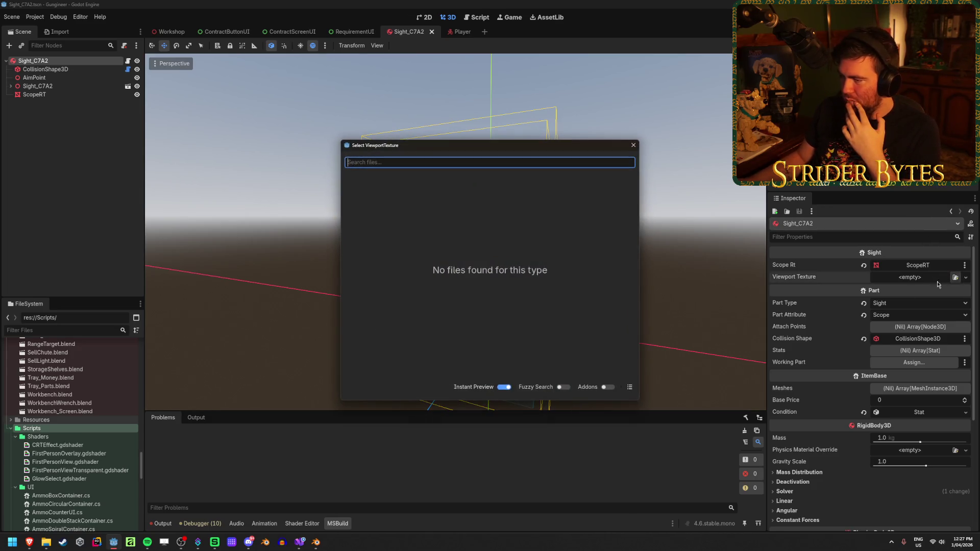
left_click(633, 145)
left_click(966, 279)
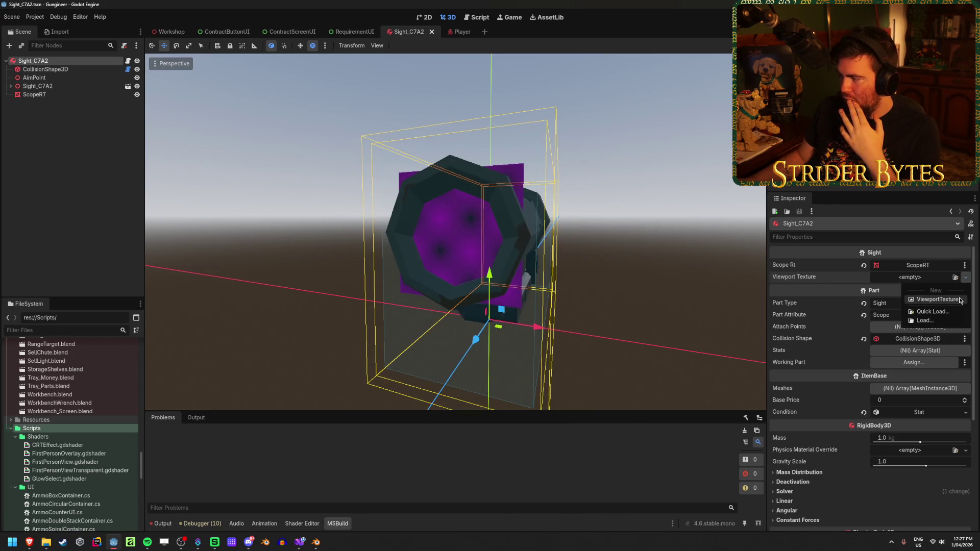
left_click(931, 288)
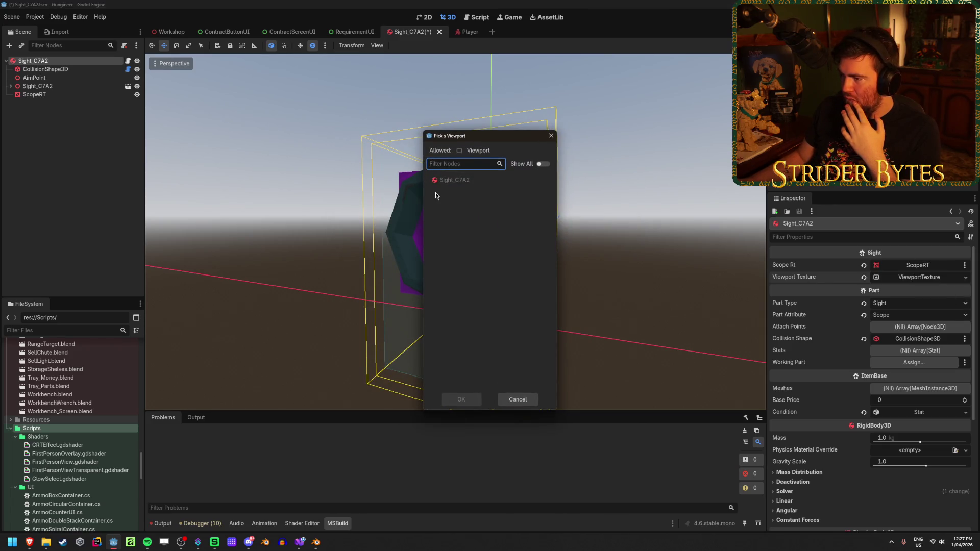
key("Escape")
left_click(965, 278)
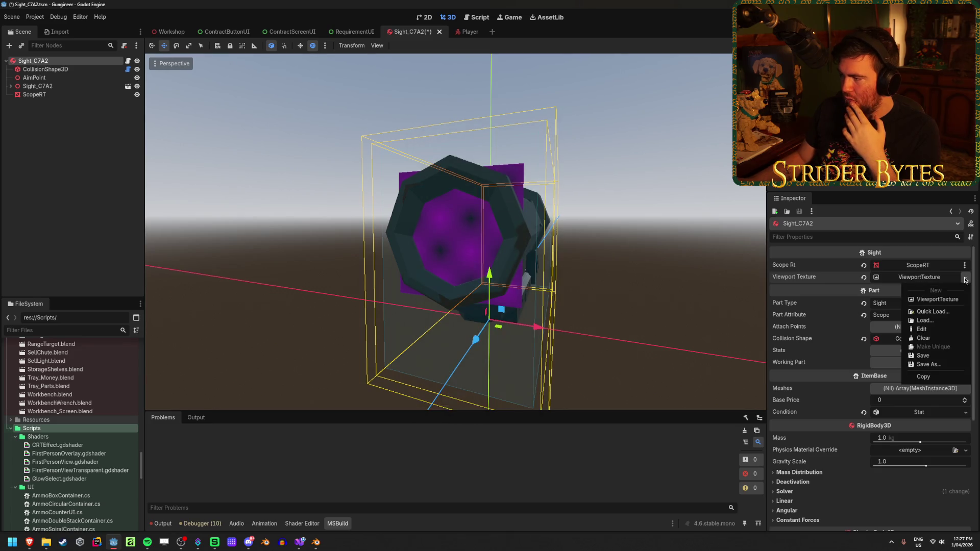
left_click(944, 300)
left_click(517, 399)
left_click(930, 277)
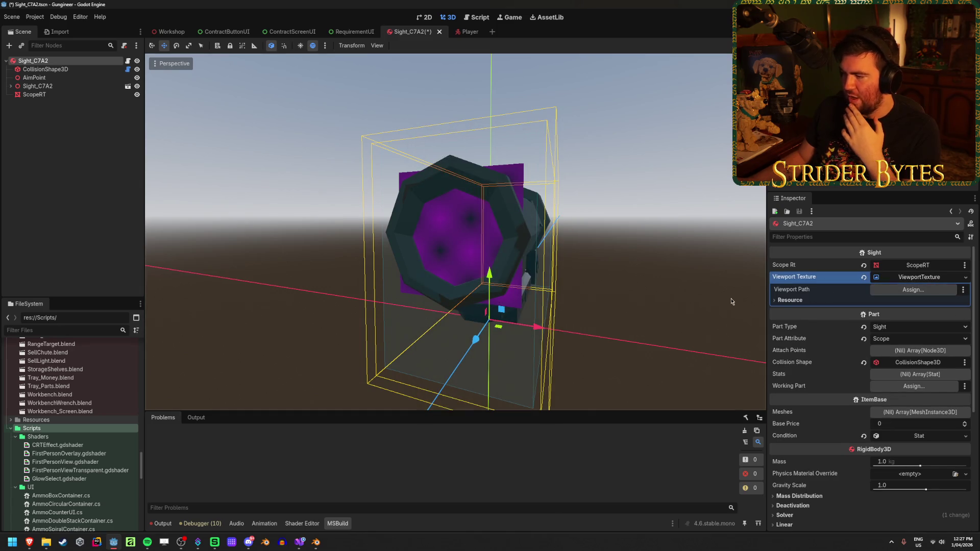
- Orbit around the sight model, then switch to the 'fps game scope' Google results
mouse_move(29, 545)
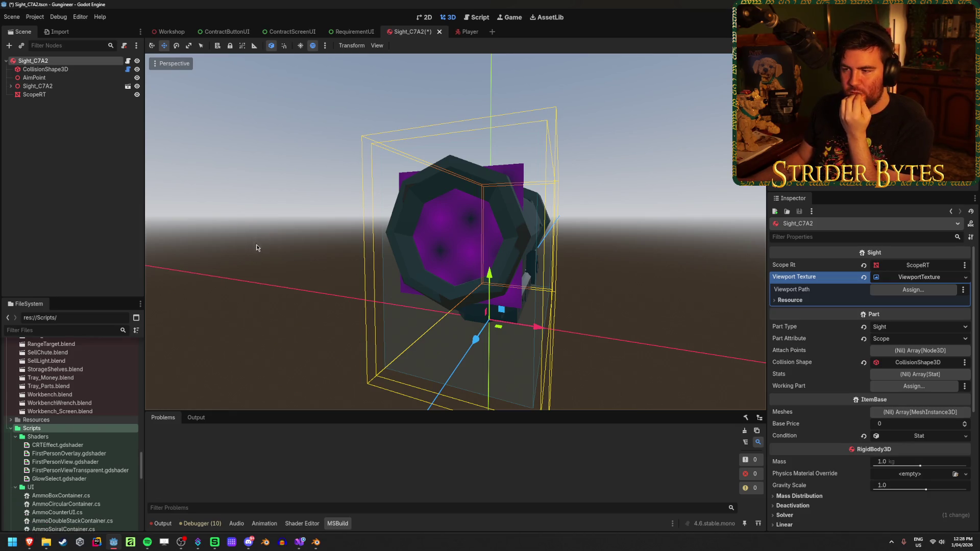
mouse_move(577, 272)
left_mouse_down()
mouse_move(526, 280)
mouse_move(582, 241)
left_mouse_up()
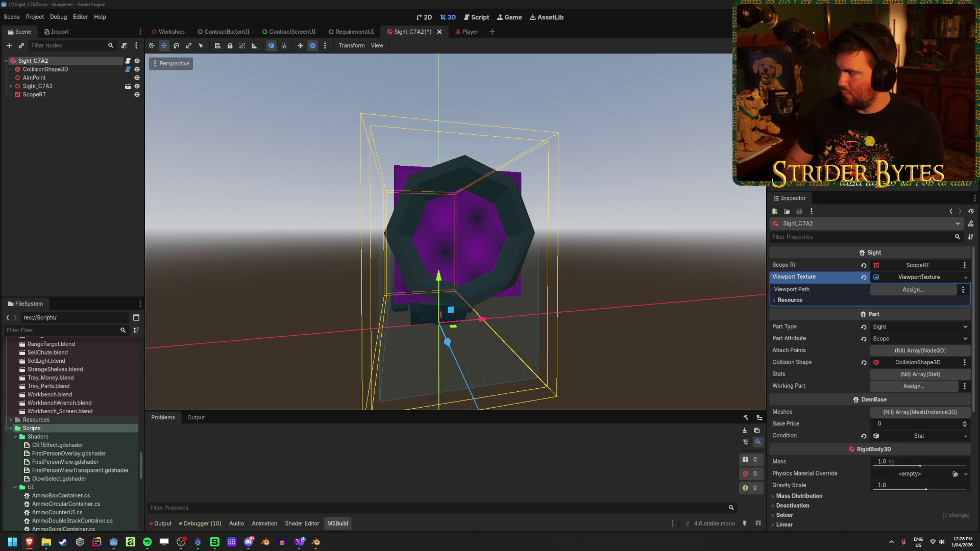
key("alt+Tab")
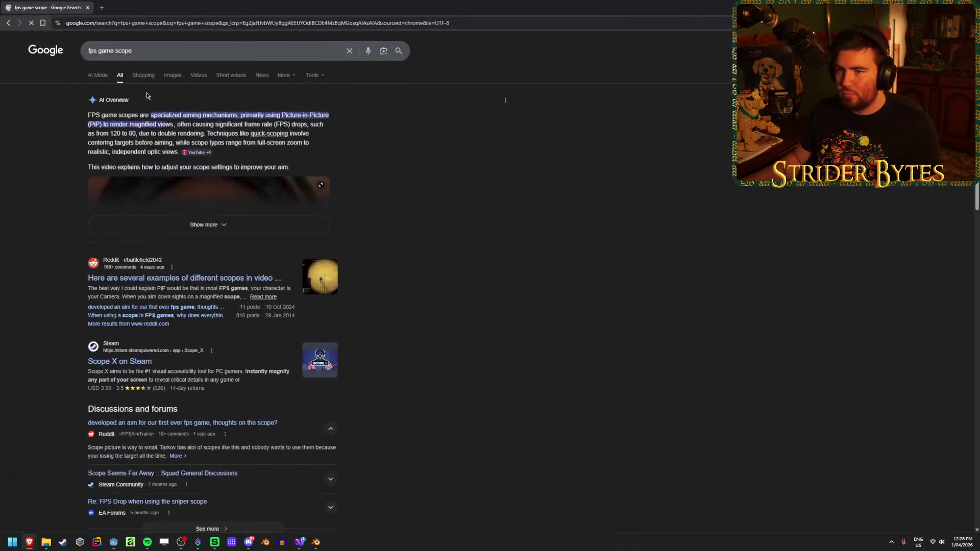
- Browse FPS scope image results and open a Reddit scope screenshot on its own page
left_click(169, 74)
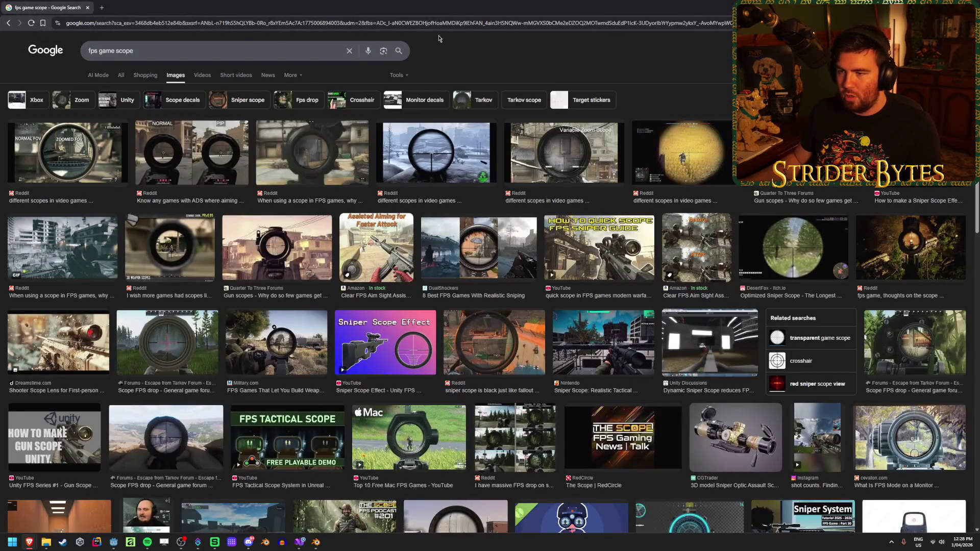
left_click(685, 160)
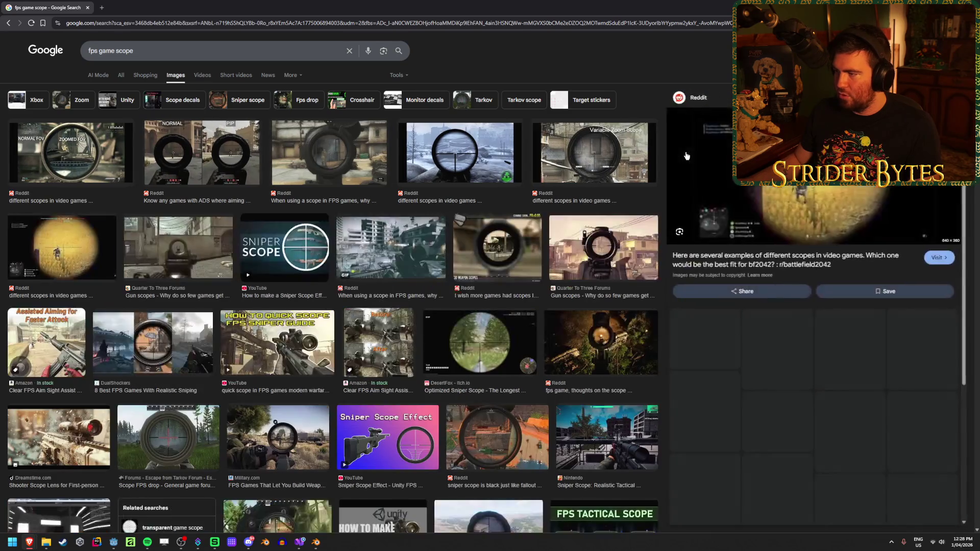
right_click(797, 128)
left_click(816, 135)
left_click(127, 5)
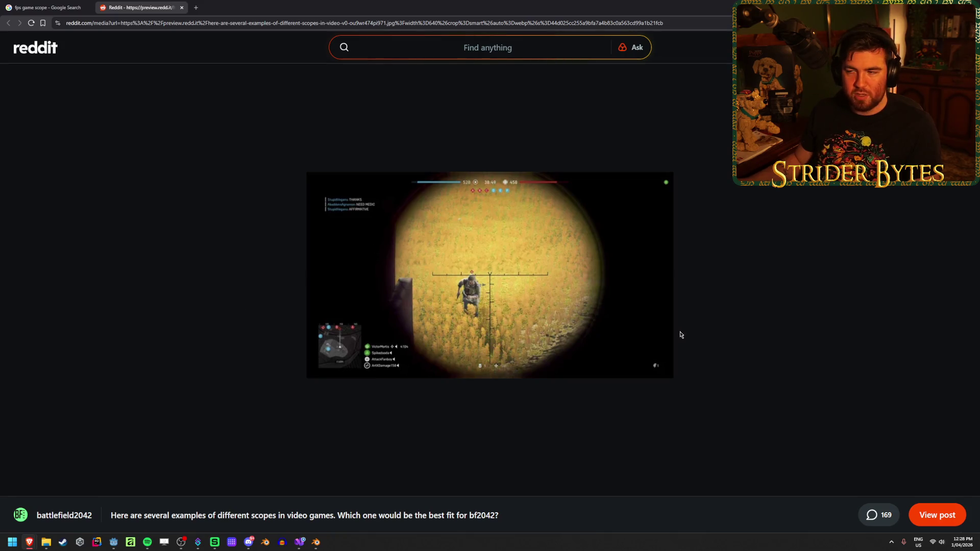
left_click(66, 8)
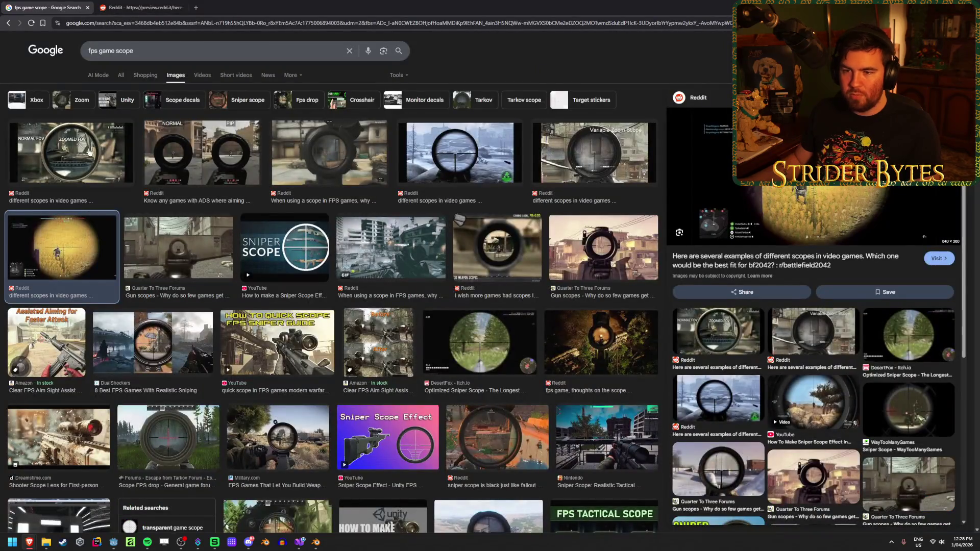
- View the Normal/Zoomed FOV scope image, close the Reddit pages, and save Sight_C7A2 in Godot
left_click(88, 148)
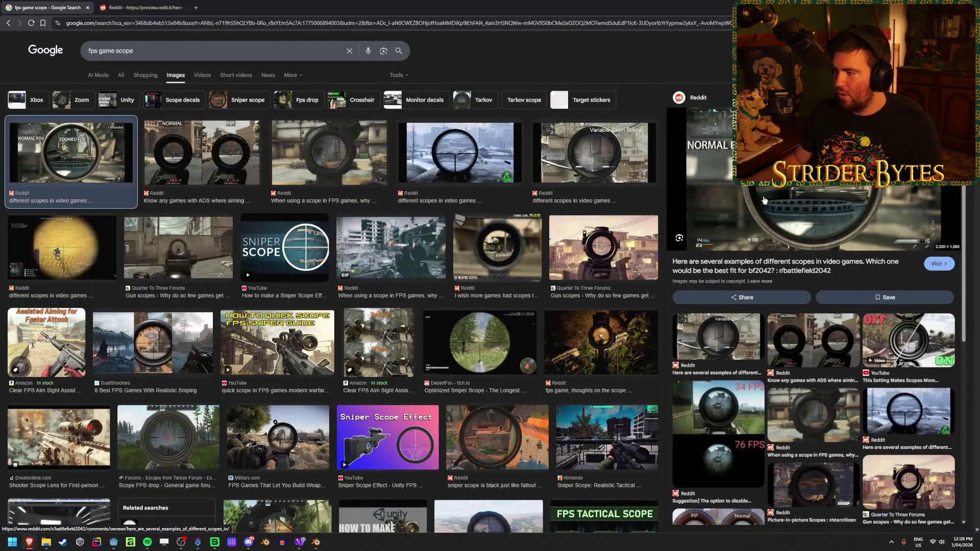
right_click(776, 214)
left_click(806, 280)
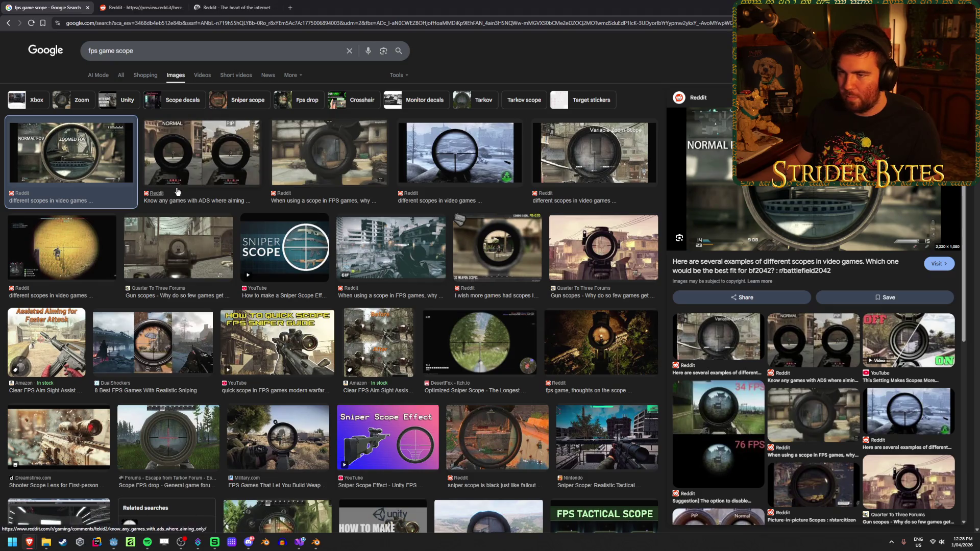
left_click(244, 6)
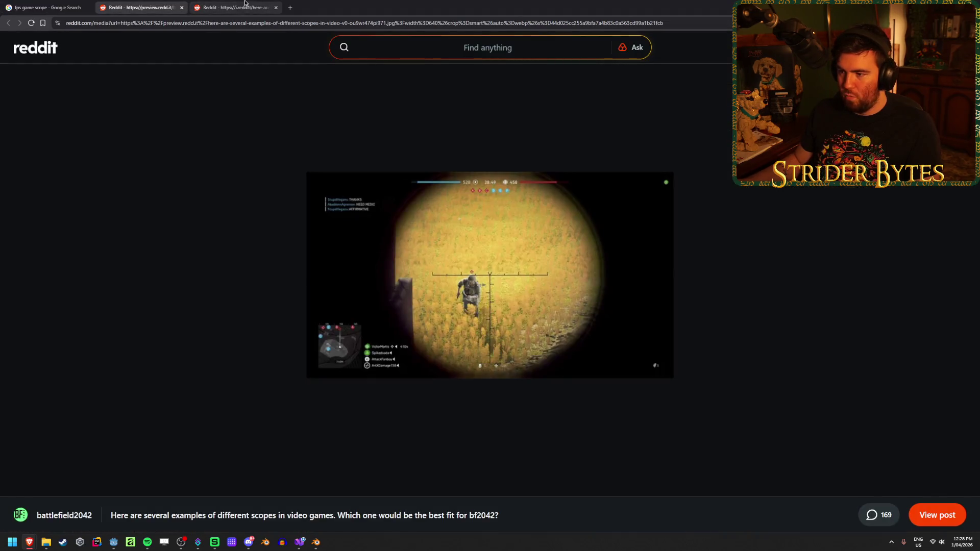
left_click(243, 4)
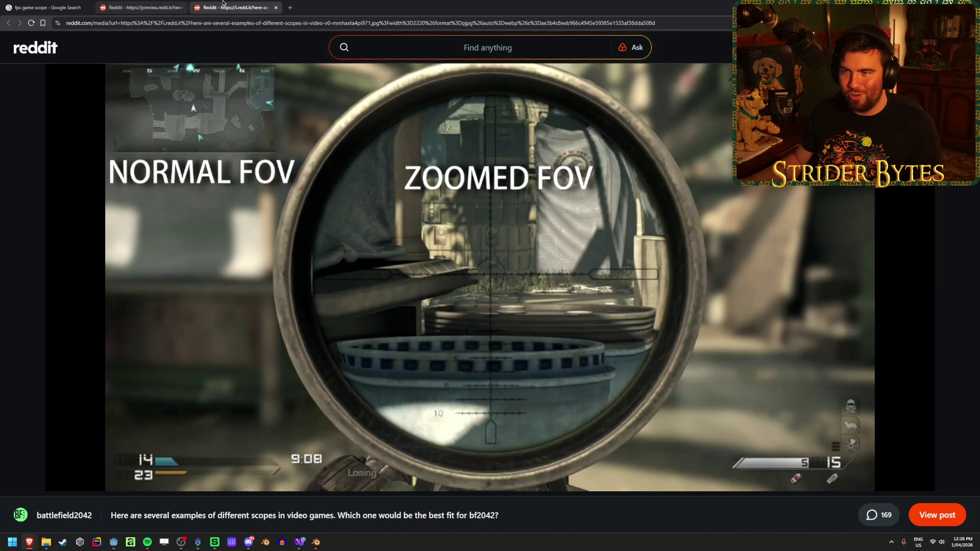
key("ctrl+w")
key("ctrl+w")
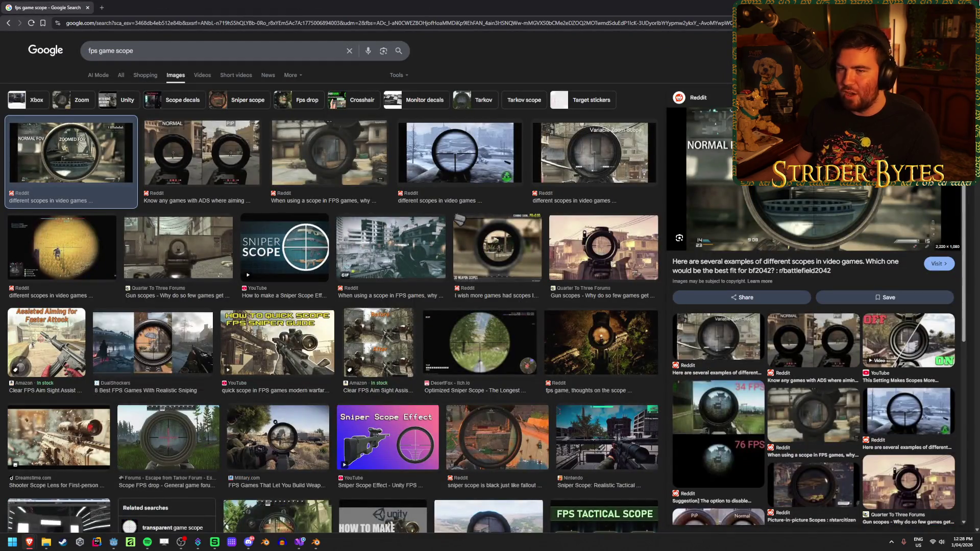
key("alt+Tab")
key("ctrl+s")
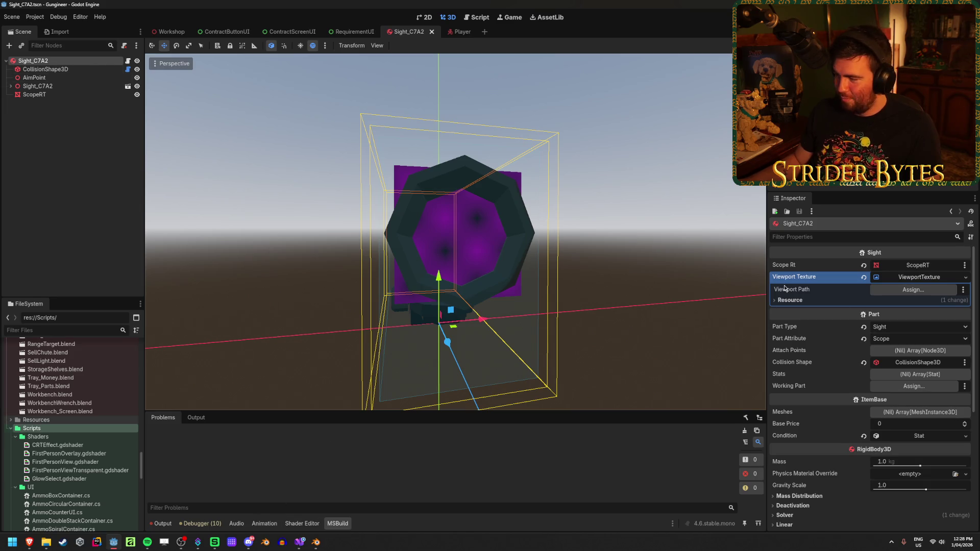
- Uncomment line 132 of GunController.cs and replace the scopeRT.GetActiveMaterial() call with viewportTexture
left_click(300, 541)
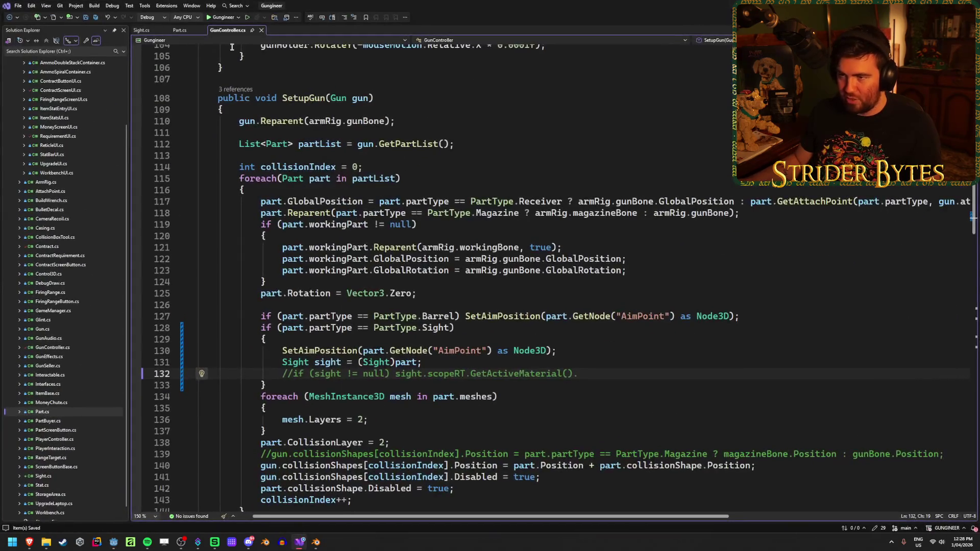
key("ctrl+k")
key("ctrl+u")
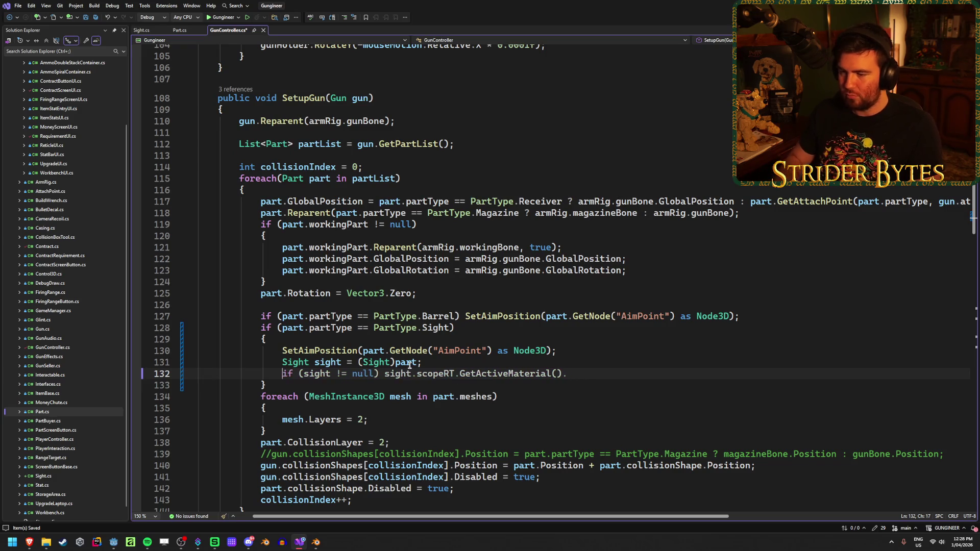
key("End")
key("shift+Down")
left_click(417, 374, "shift")
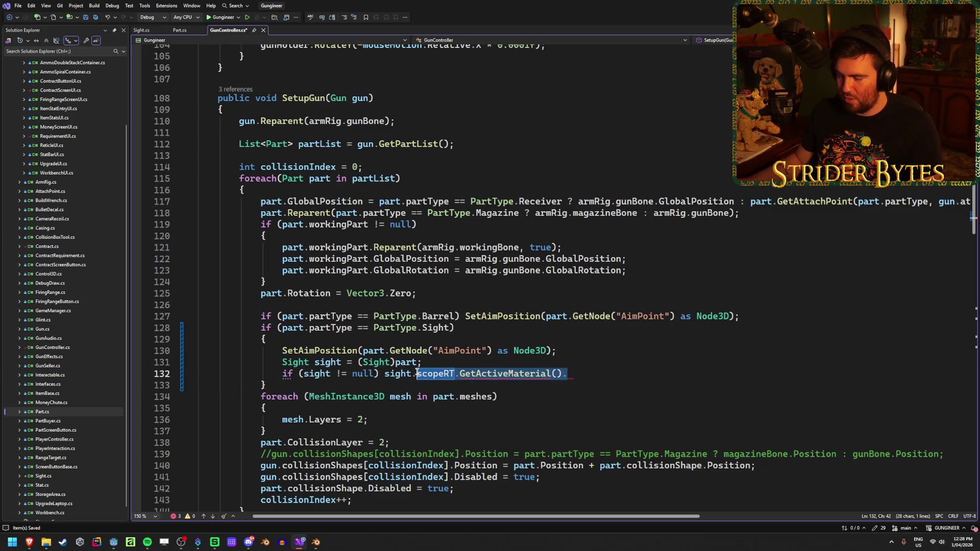
key("BackSpace")
type("viewportTexture")
key("shift+End")
key("Delete")
- Complete the line as viewportTexture.ViewportPath = scopeViewport.GetPath(); and save GunController.cs
type(".par")
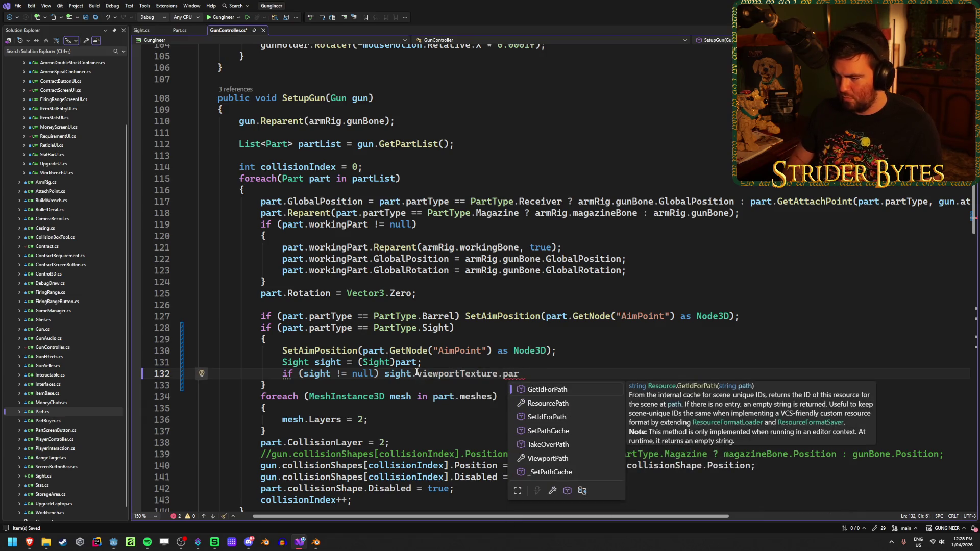
key("Down")
key("Down")
key("Down")
key("Tab")
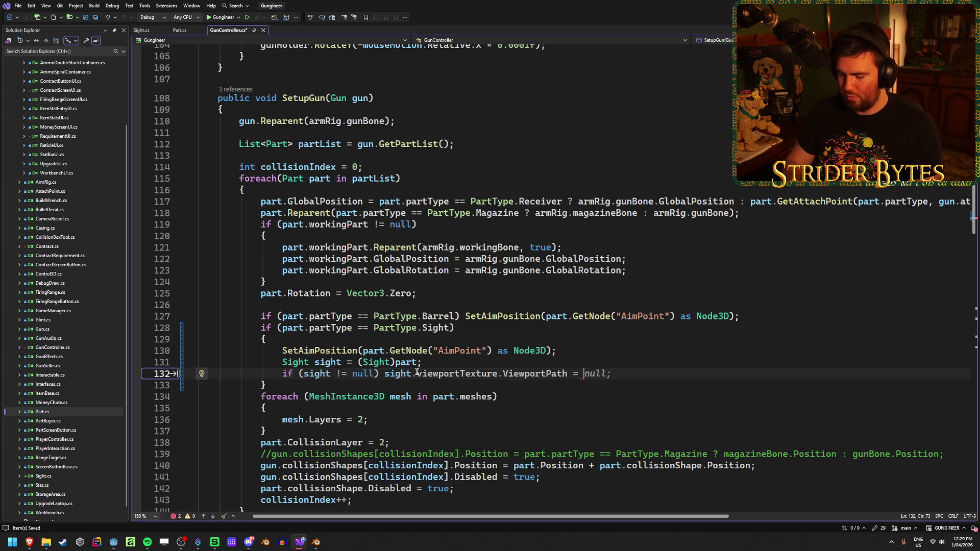
type("sco")
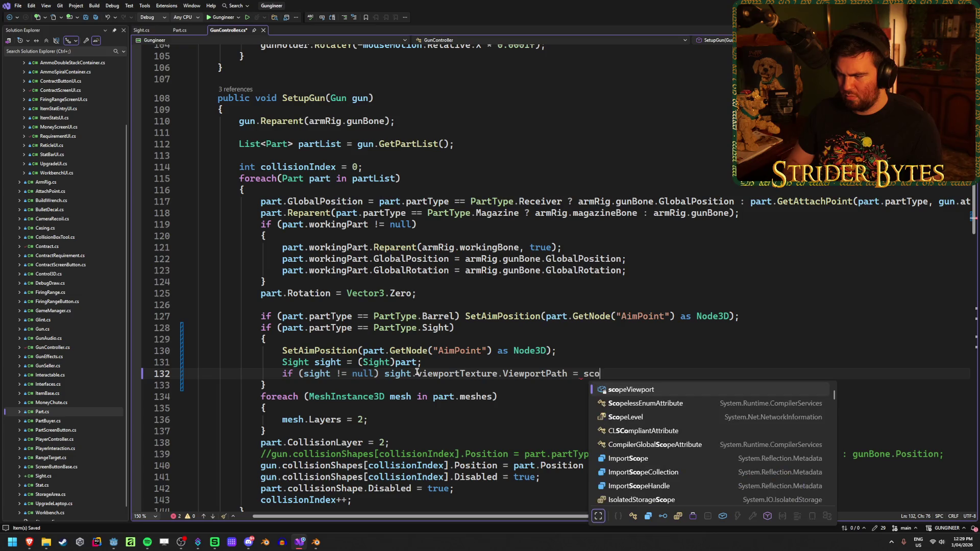
key("Tab")
type(";")
key("ctrl+s")
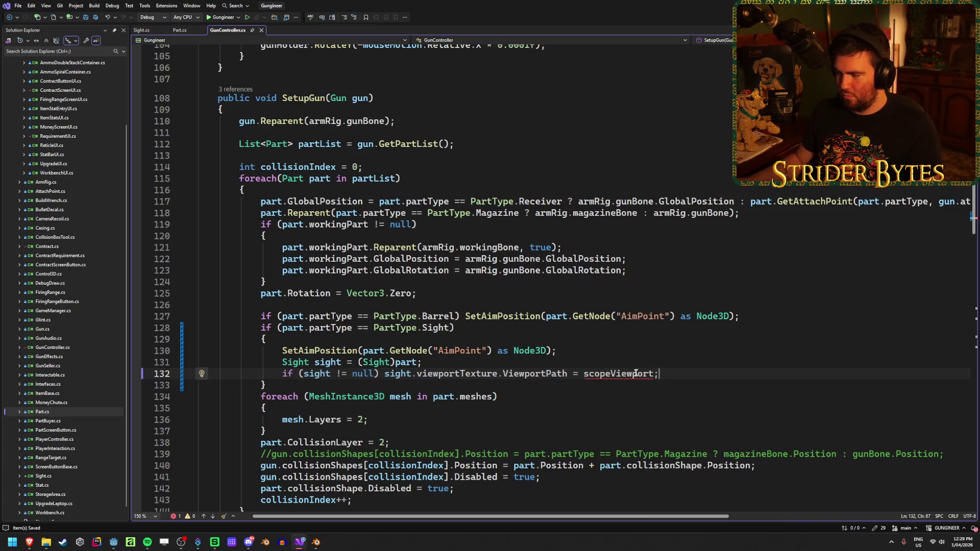
mouse_move(551, 377)
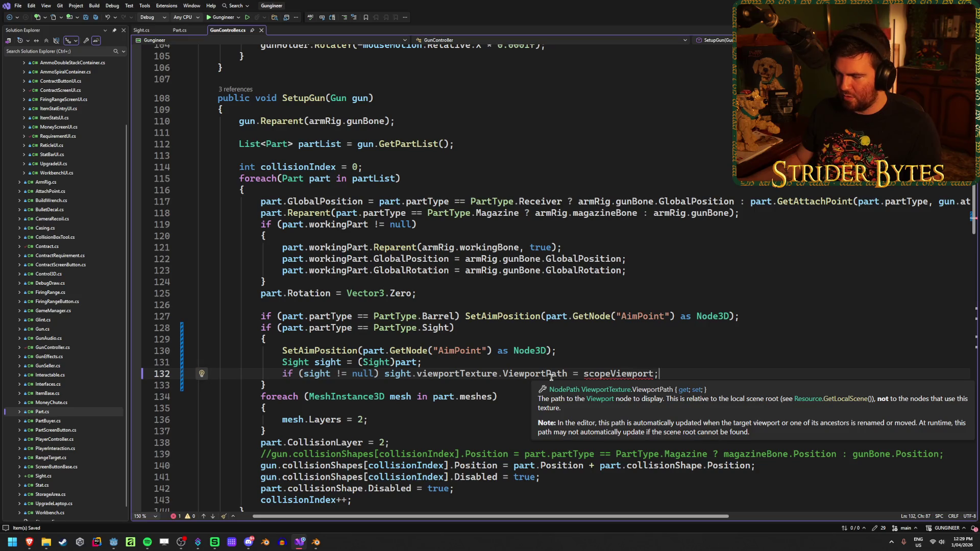
type(".pa")
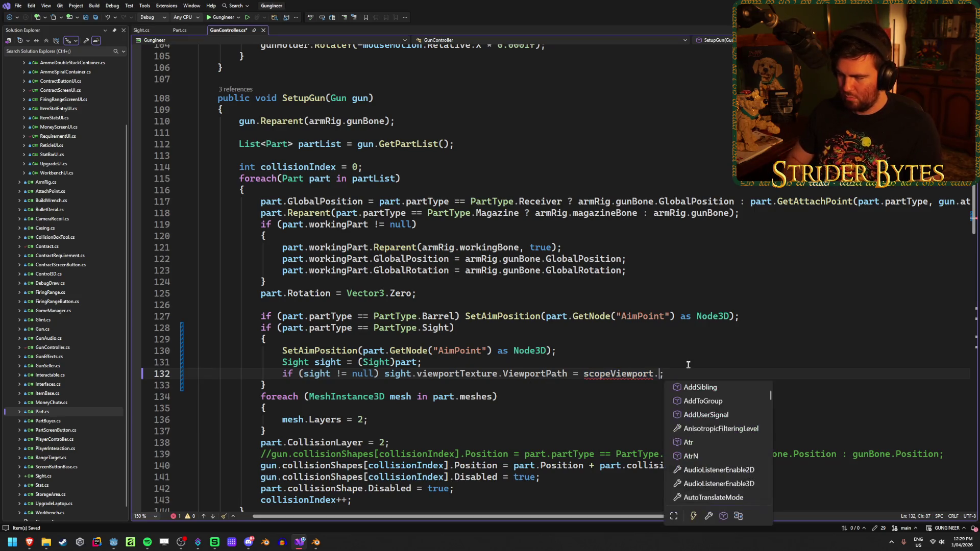
type("th")
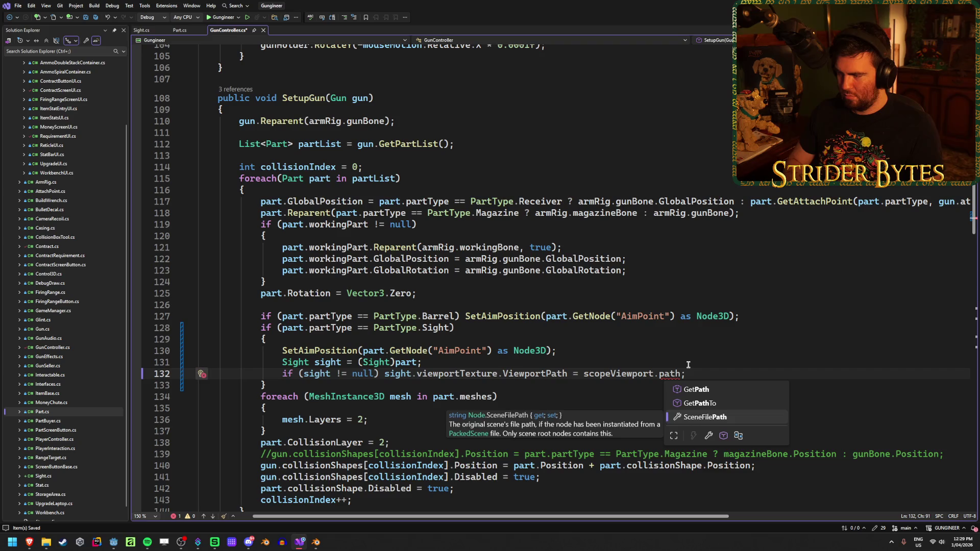
key("Tab")
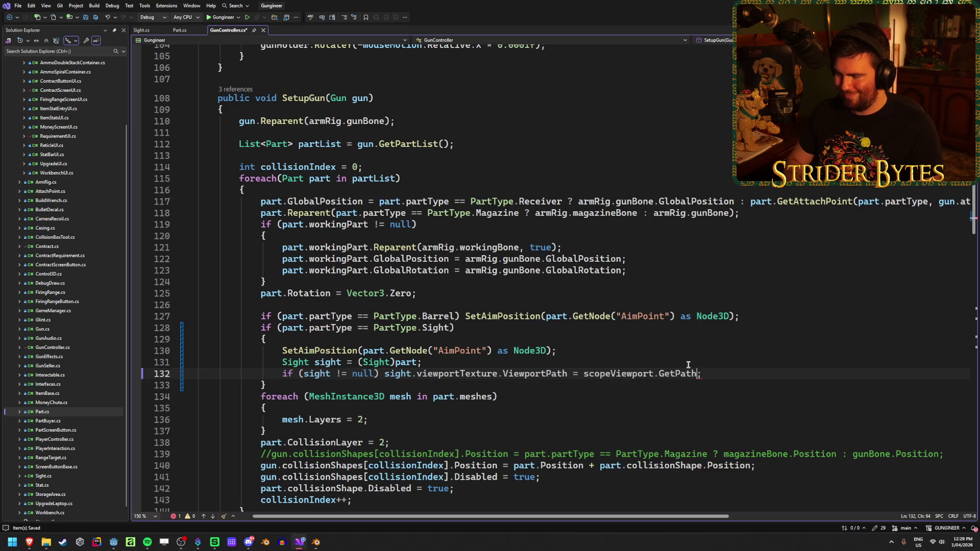
type("()")
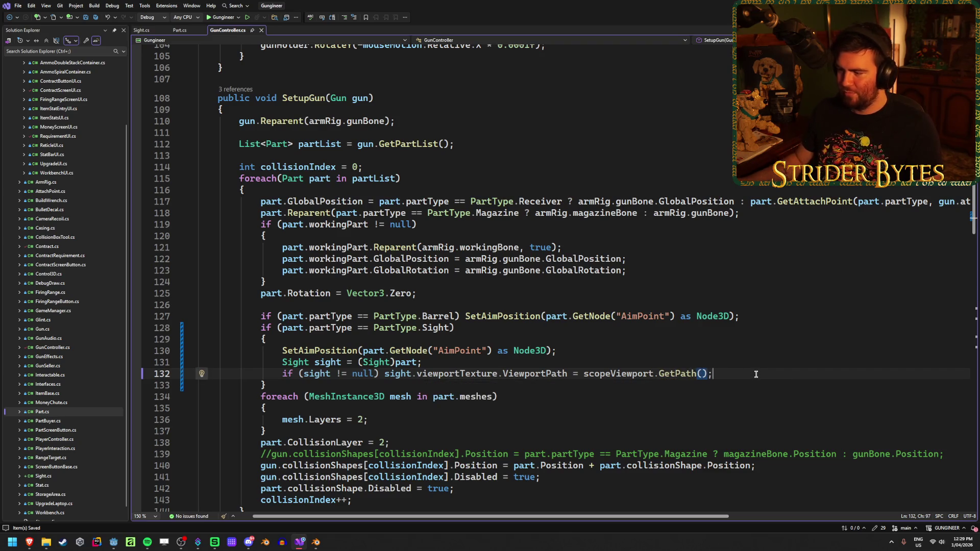
type(";")
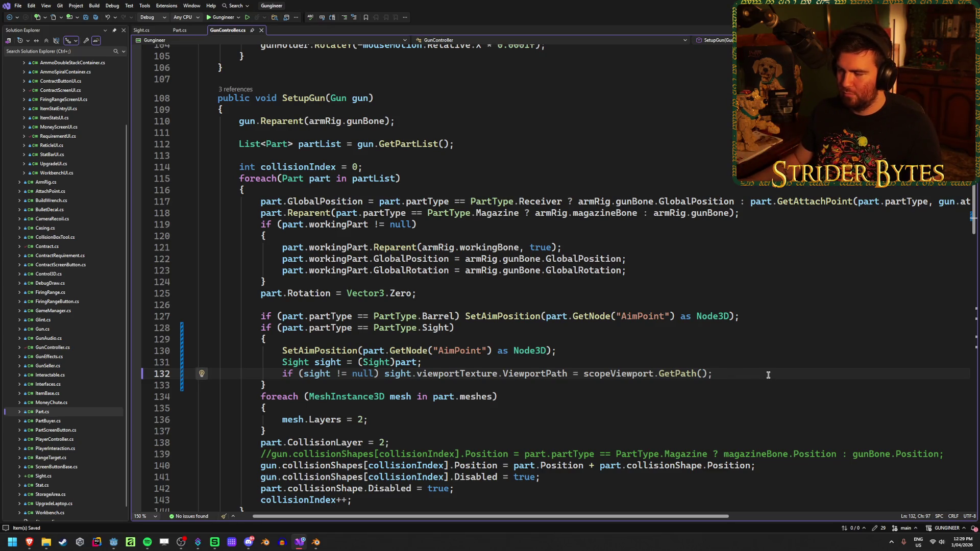
key("alt+Tab")
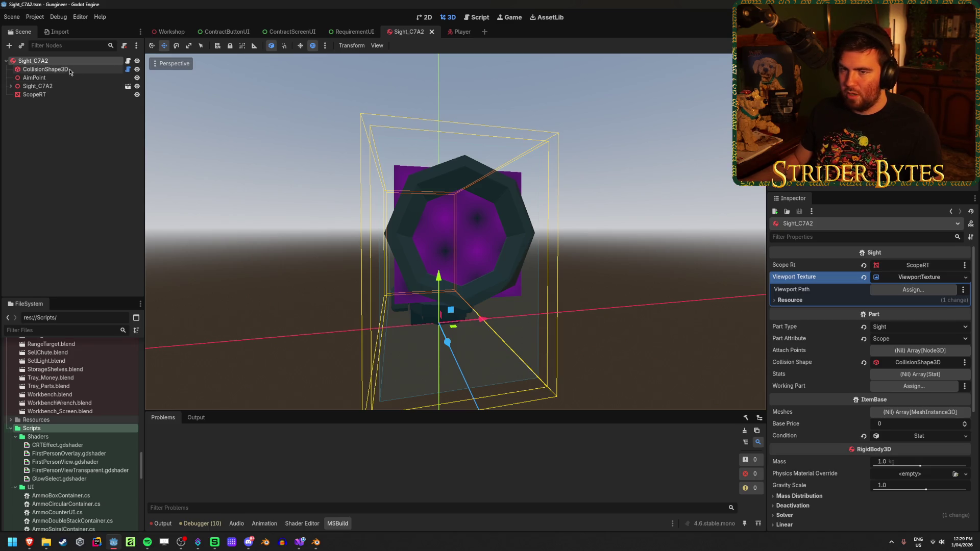
- Clear ScopeRT's material albedo texture and give it a new ViewportTexture
left_click(51, 94)
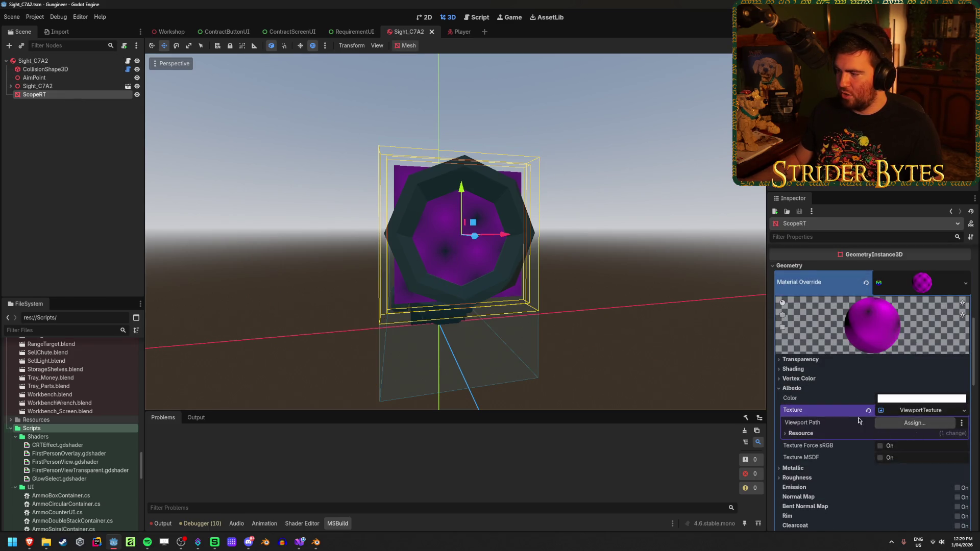
left_click(868, 411)
left_click(953, 410)
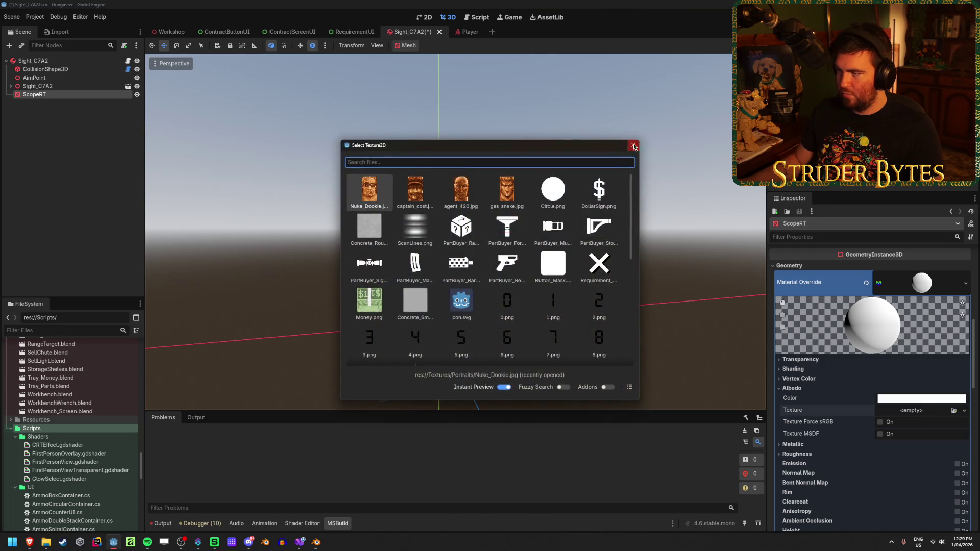
left_click(633, 144)
left_click(963, 410)
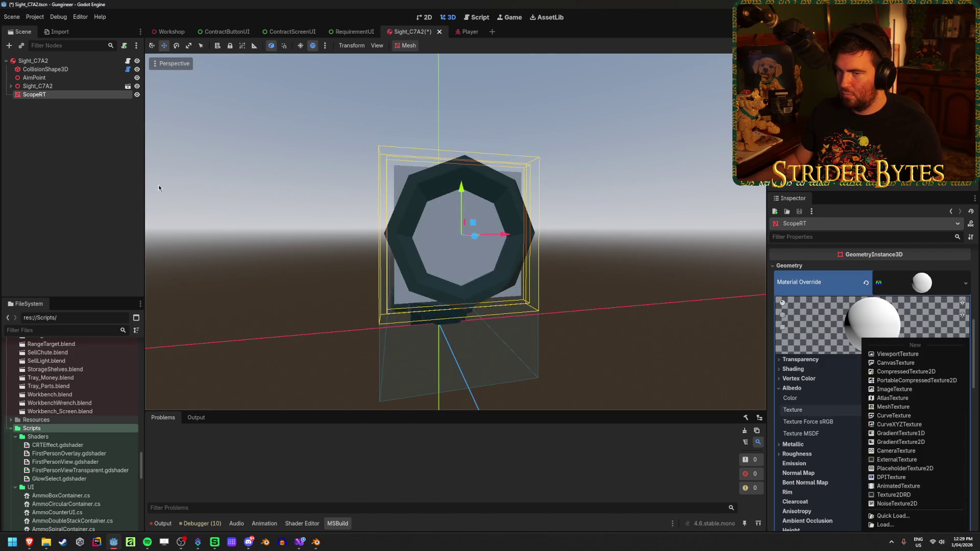
left_click(918, 355)
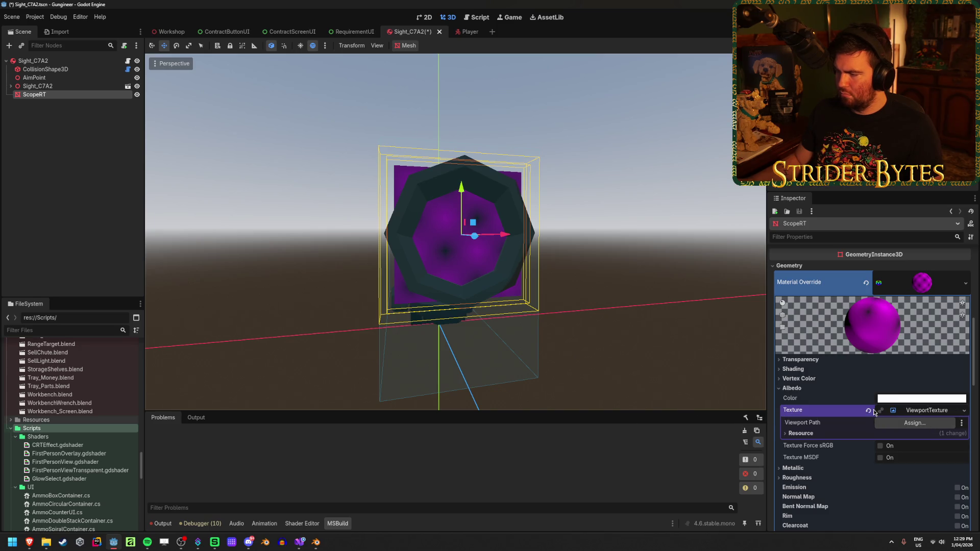
- Reuse the Sight_C7A2 root's ViewportTexture on ScopeRT's albedo and save the scene
left_click(38, 62)
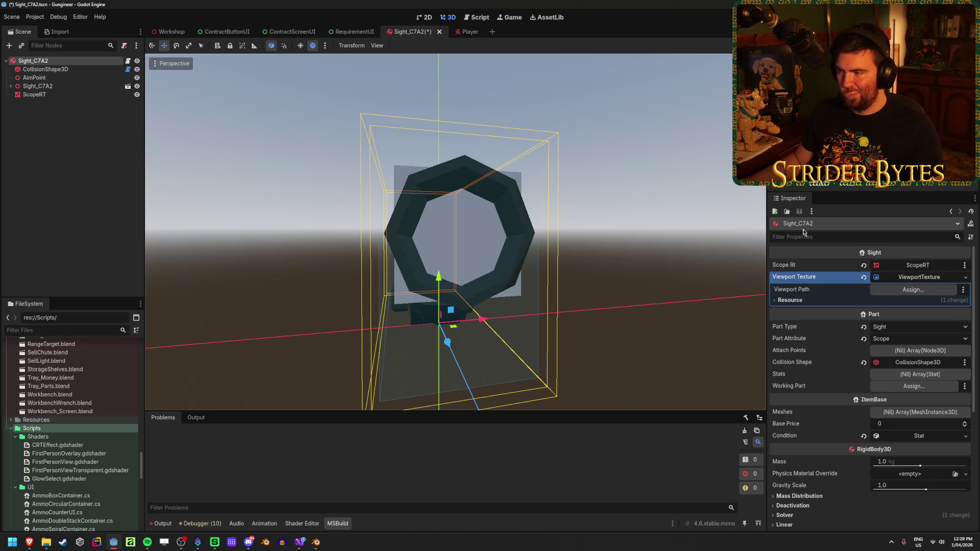
mouse_move(928, 278)
left_mouse_down()
mouse_move(51, 95)
mouse_move(691, 315)
mouse_move(903, 419)
left_mouse_up()
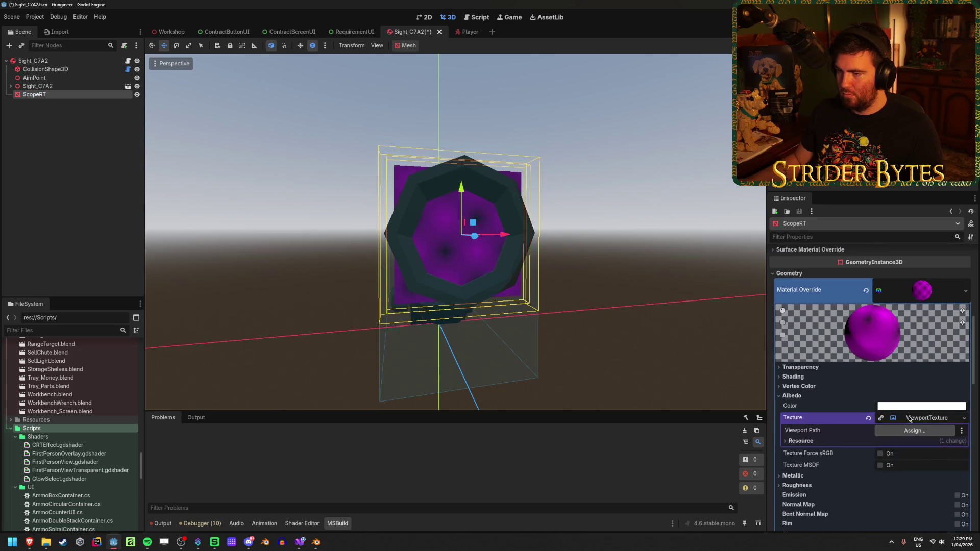
left_click(43, 61)
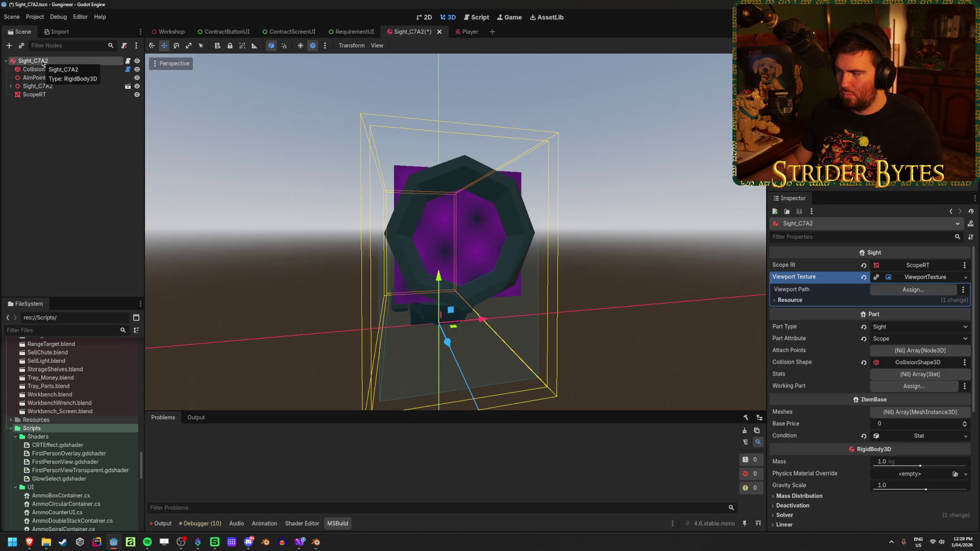
left_click(43, 97)
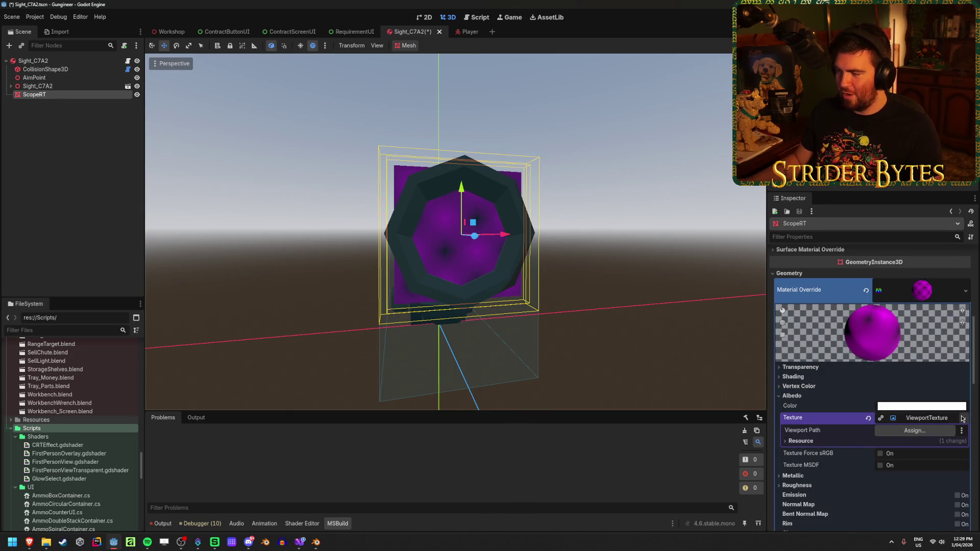
key("ctrl+s")
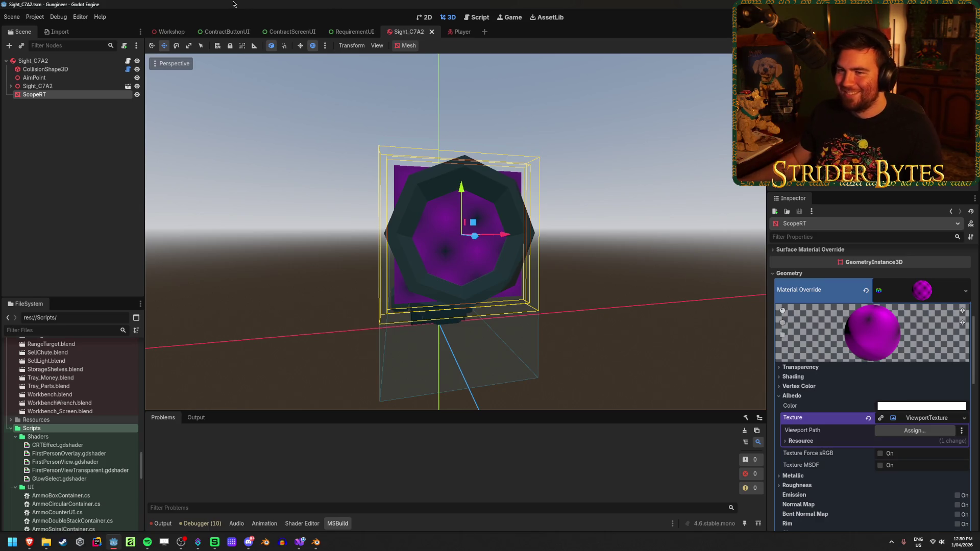
- In the Workshop scene, add the raw Sight_C7A2.glb model, then undo it
left_click(160, 31)
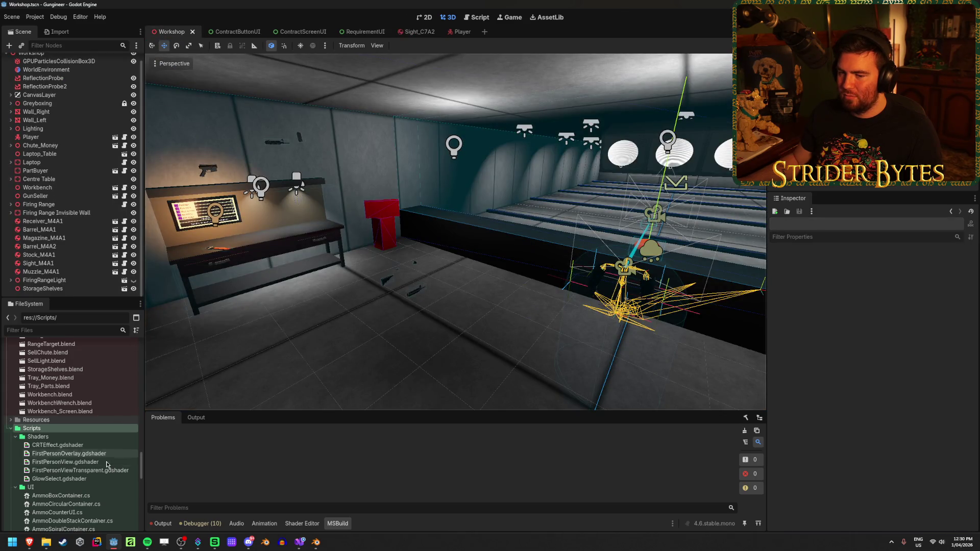
scroll(97, 423, "up", 5)
scroll(91, 403, "up", 10)
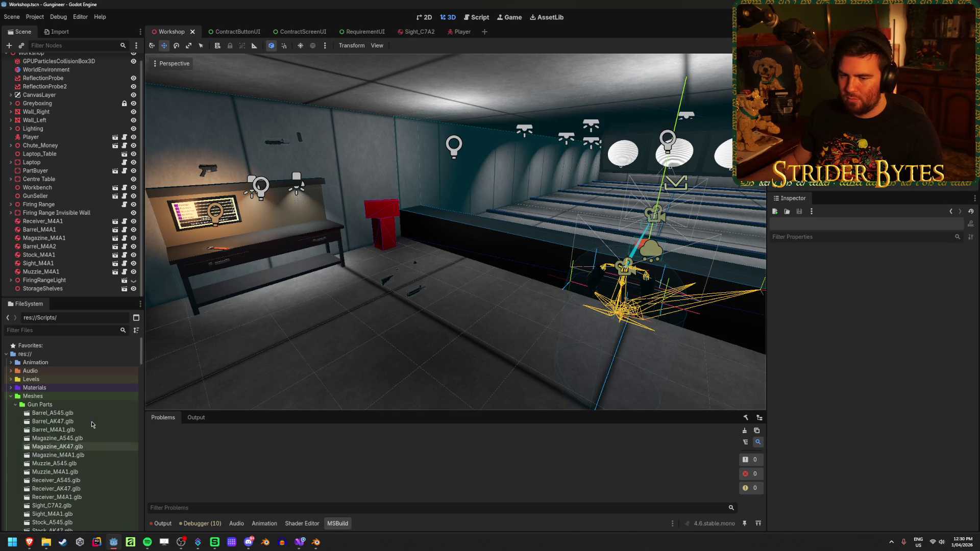
scroll(90, 408, "down", 3)
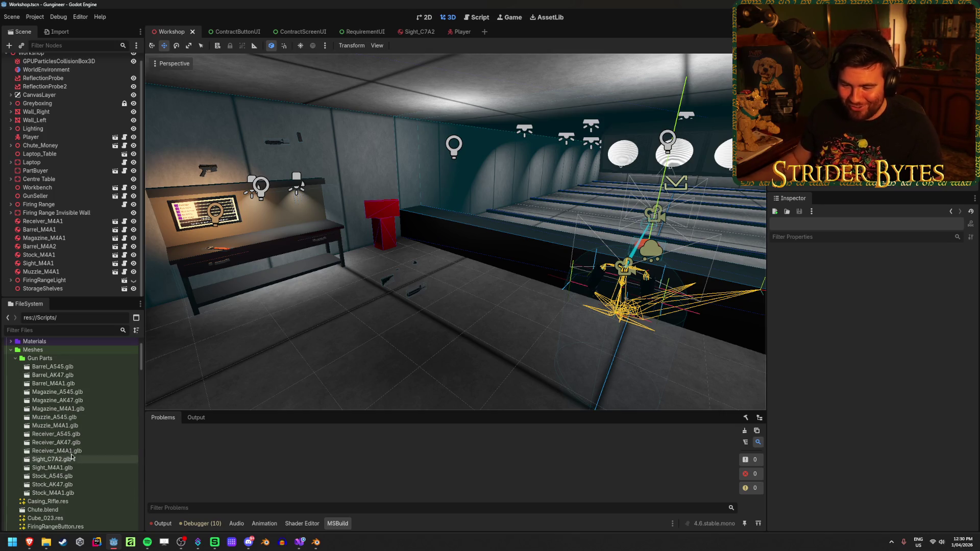
left_click(55, 461)
mouse_move(55, 460)
left_mouse_down()
mouse_move(321, 350)
mouse_move(326, 337)
left_mouse_up()
scroll(296, 169, "up", 2)
scroll(295, 168, "up", 5)
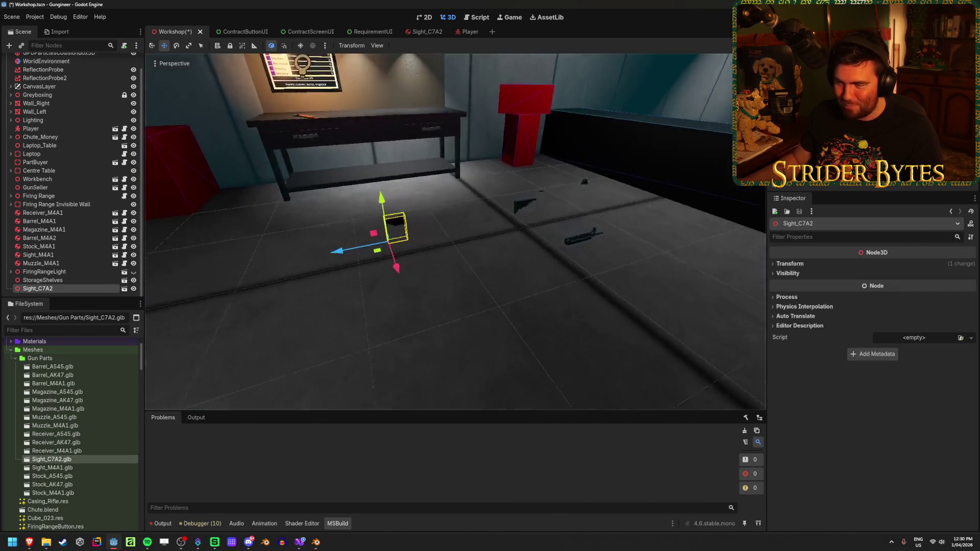
scroll(413, 327, "down", 5)
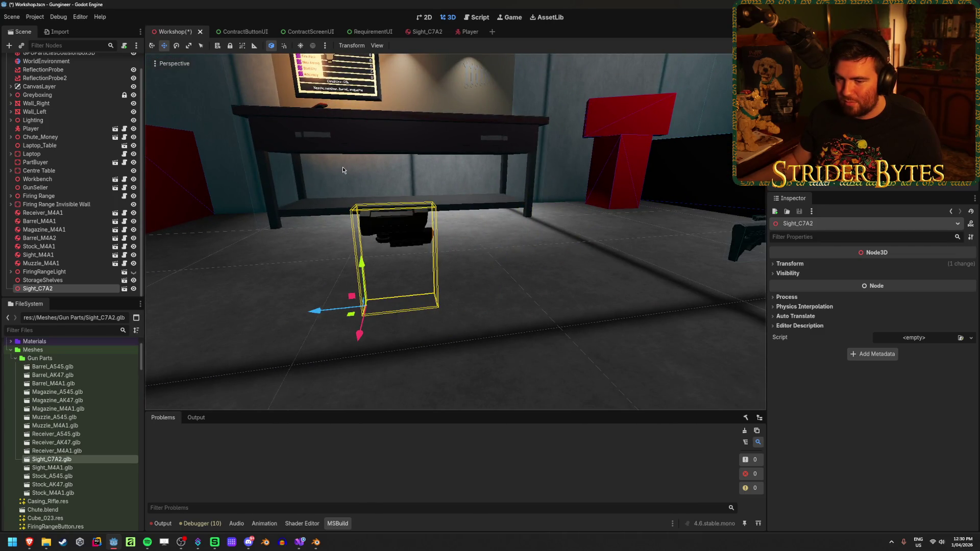
key("ctrl+z")
key("ctrl+z")
- Place the Prefabs/Gun Parts/Sight_C7A2.tscn prefab on the workshop floor and frame it
scroll(84, 430, "down", 5)
scroll(81, 439, "down", 4)
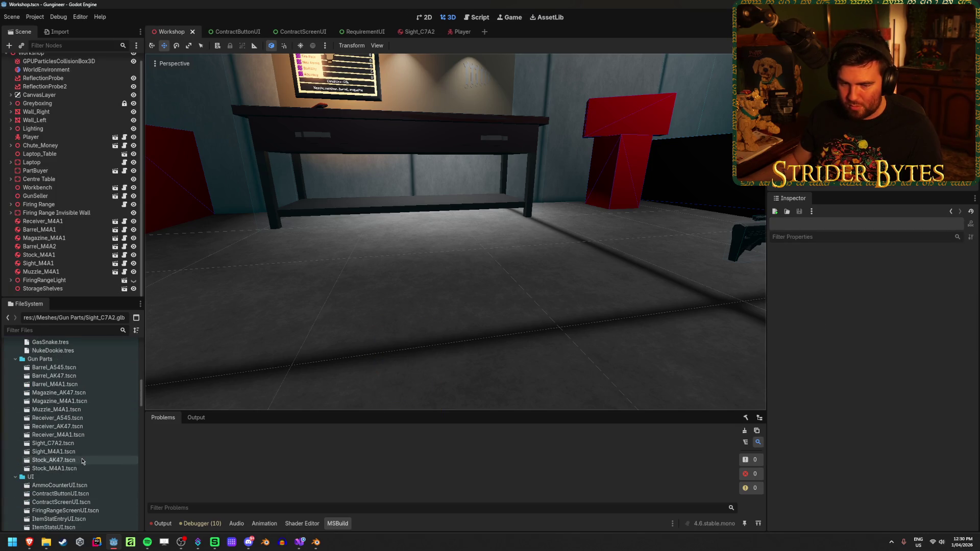
left_click(49, 444)
mouse_move(49, 448)
left_mouse_down()
mouse_move(416, 299)
mouse_move(415, 286)
left_mouse_up()
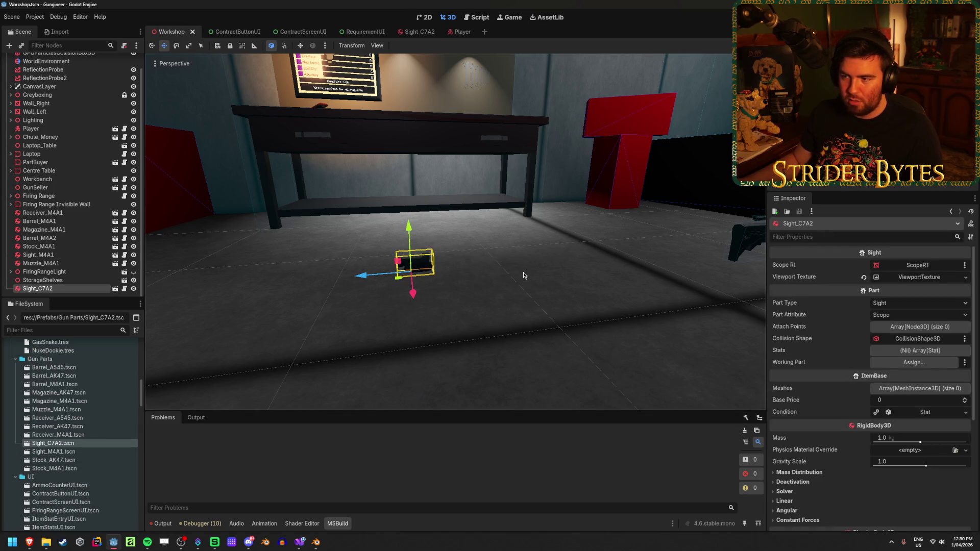
key("f")
left_click(522, 275)
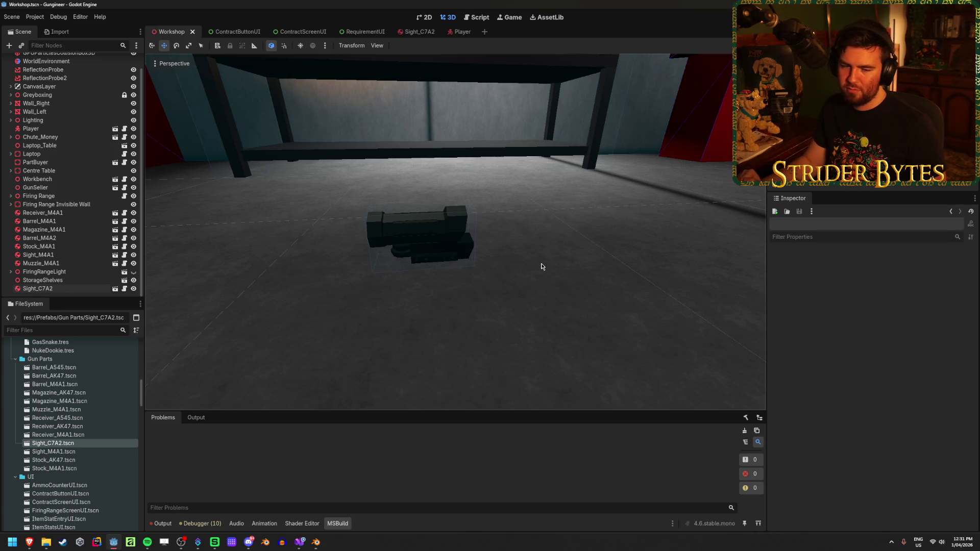
- Frame the placed sight near the StorageShelves and save the Workshop scene
left_click(71, 280)
left_click(73, 288)
scroll(409, 296, "down", 3)
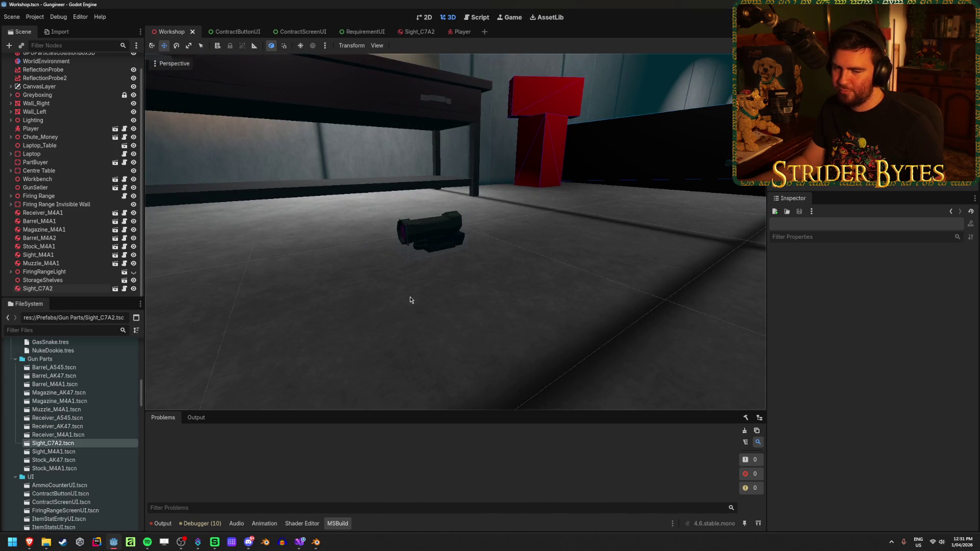
mouse_move(356, 308)
left_mouse_down()
mouse_move(446, 299)
mouse_move(418, 314)
left_mouse_up()
key("ctrl+s")
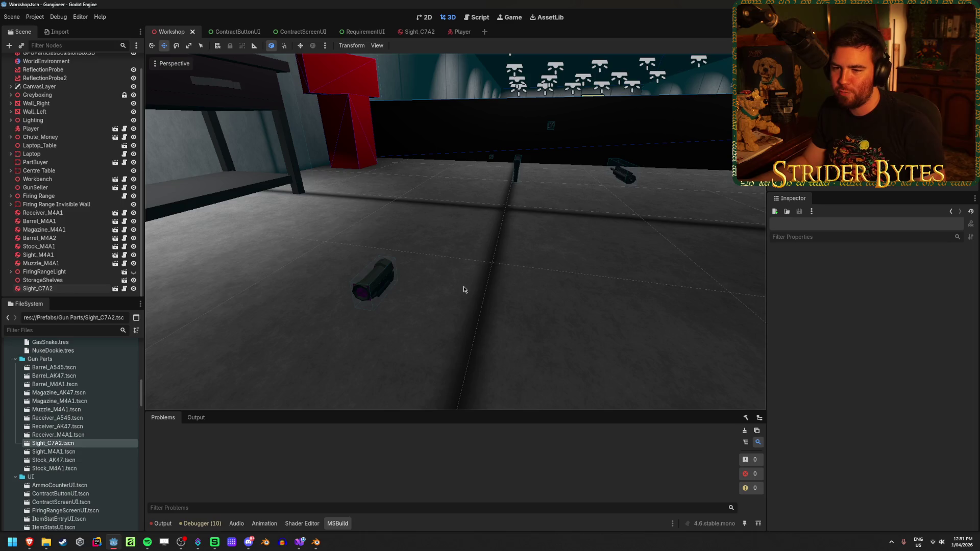
- Check the Sight_C7A2 instance in the Scene tree and run the game with F5
left_click(77, 279)
left_click(77, 288)
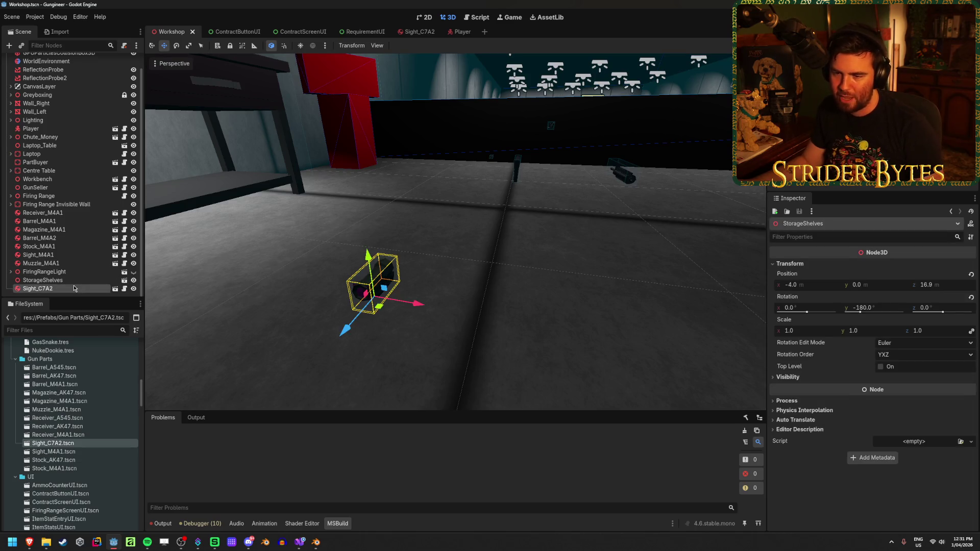
left_click(588, 278)
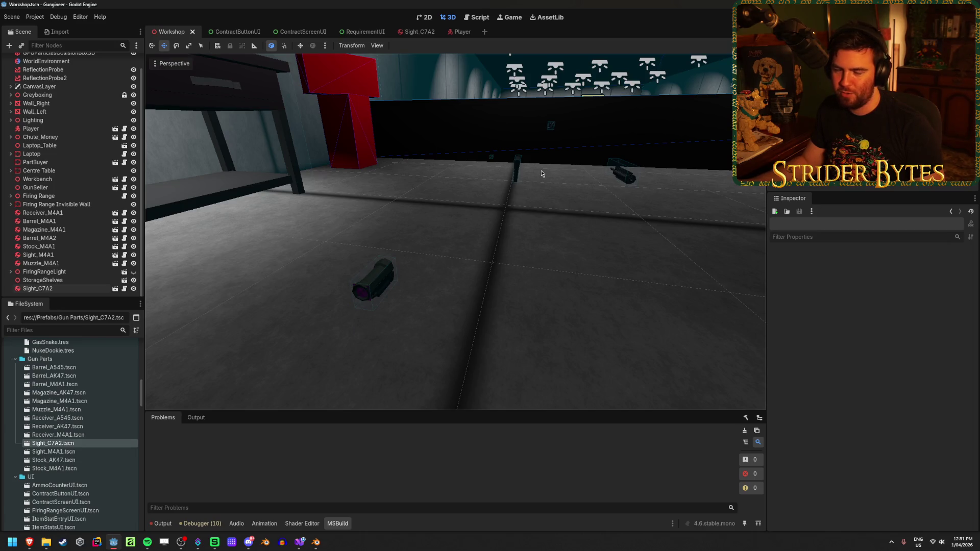
key("F5")
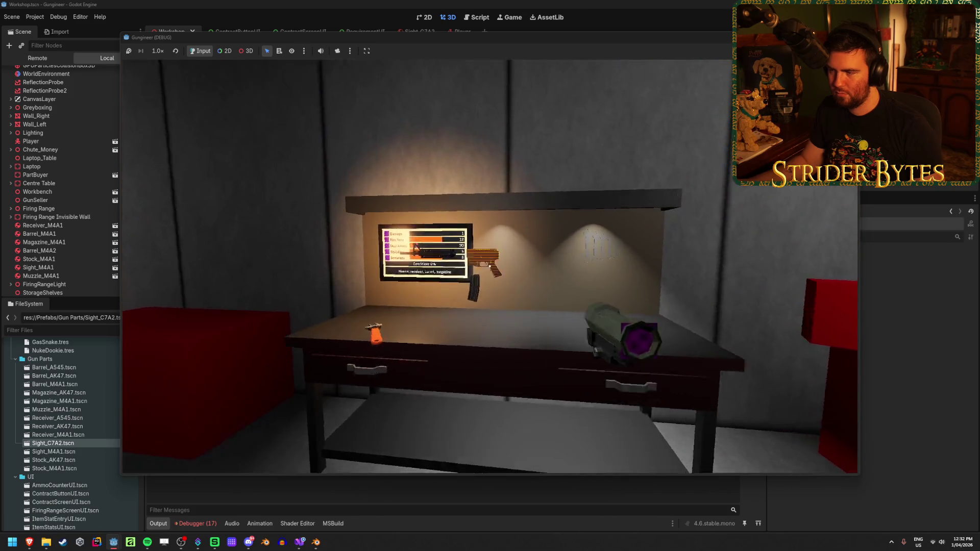
- Stop the game, inspect the 'Viewport Texture must be set' error, and rerun to see 17 errors
key("w")
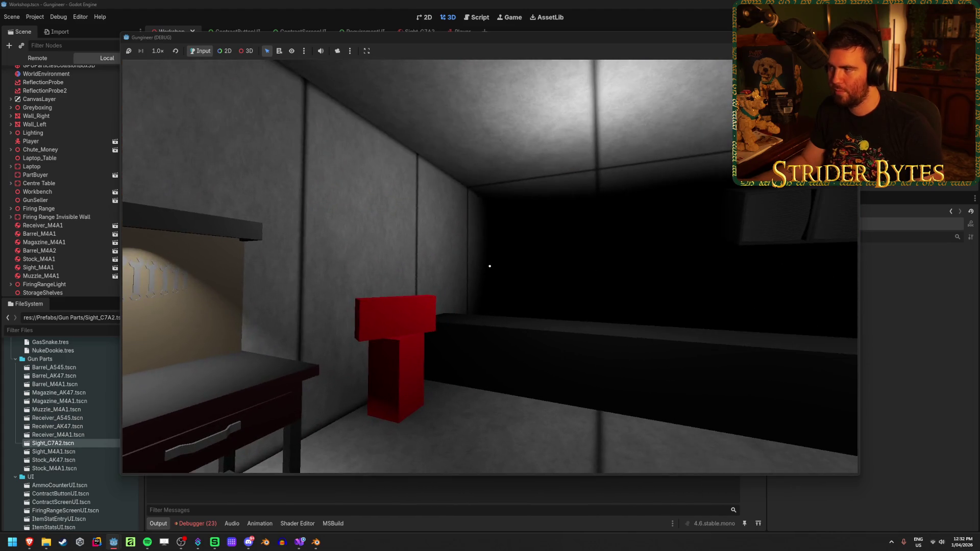
key("F8")
left_click(207, 524)
scroll(326, 428, "down", 5)
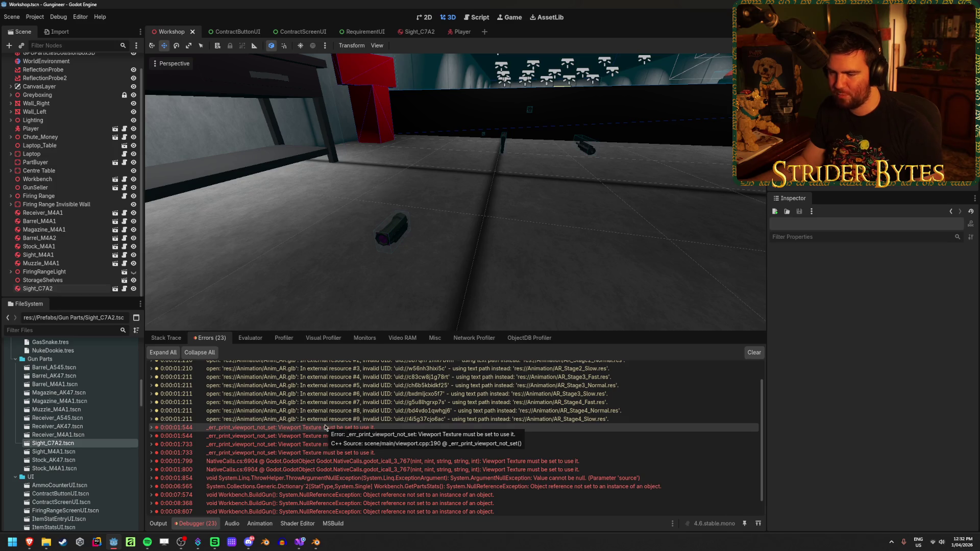
left_click(151, 428)
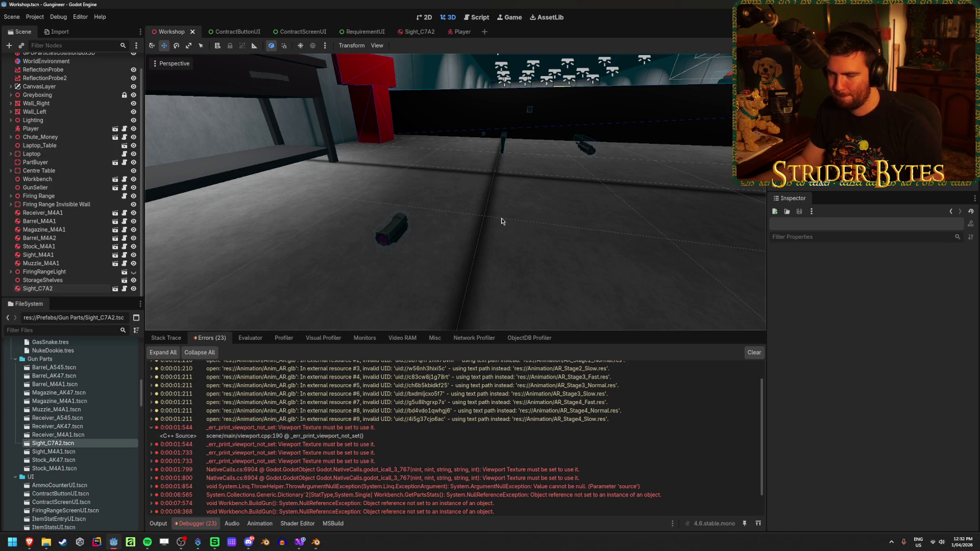
key("F5")
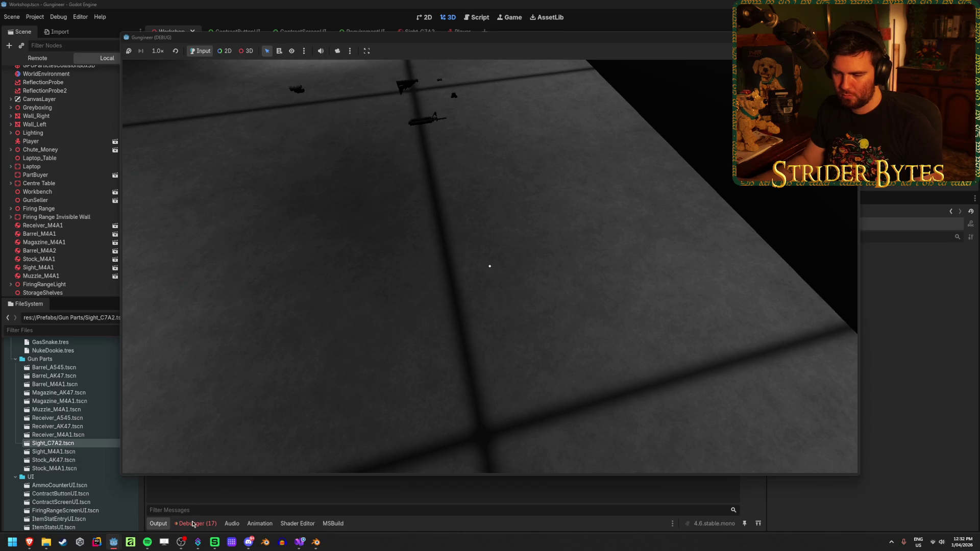
left_click(193, 525)
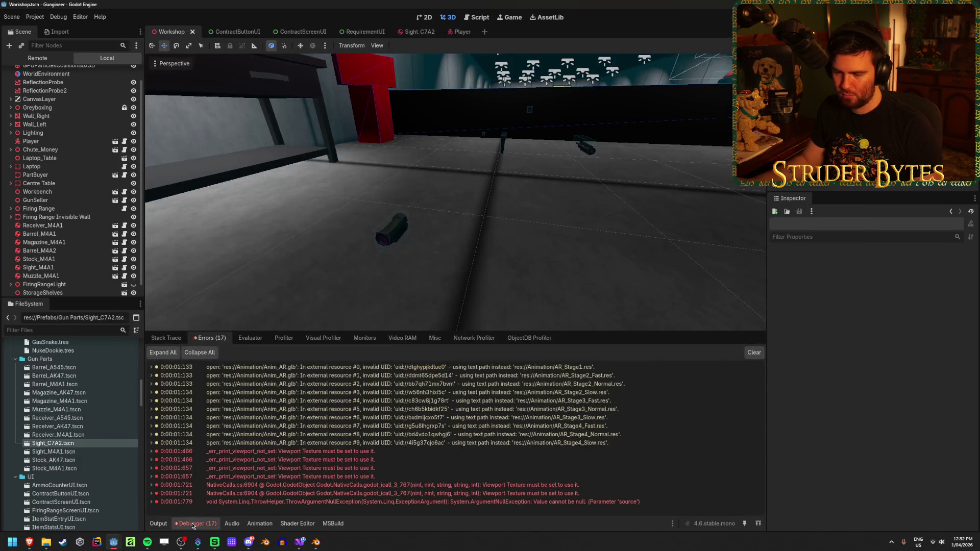
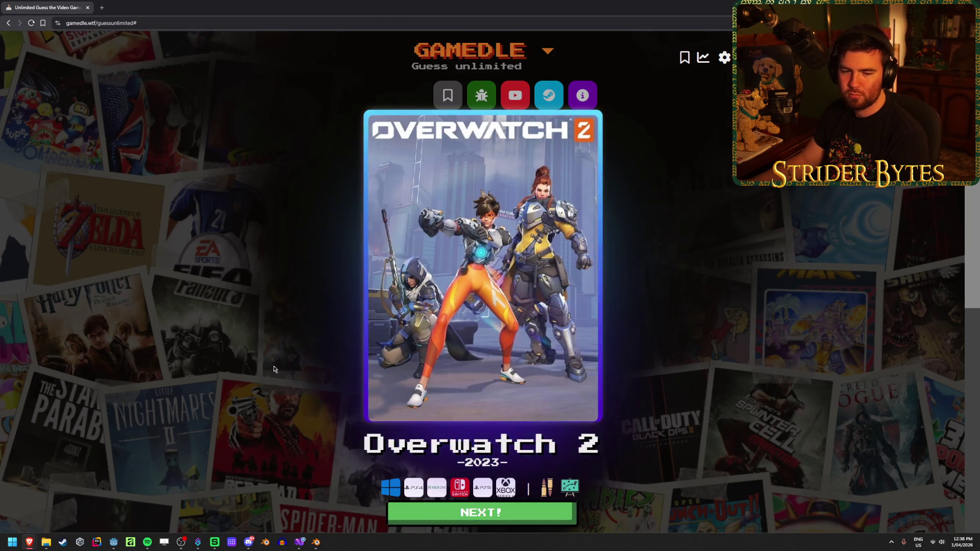
- Leave the solved Overwatch 2 result screen for the next unlimited round
key("Return")
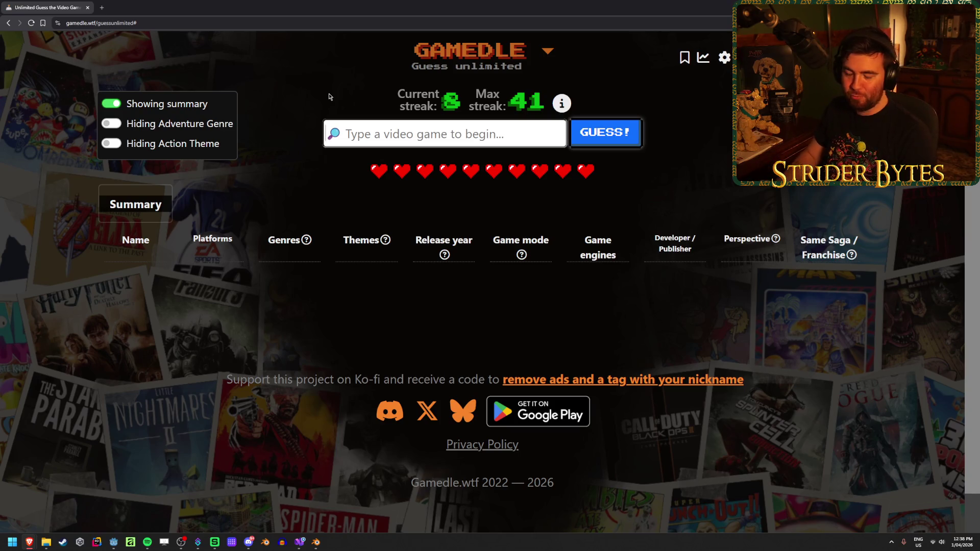
- Guess Rain World as the round's opening game
type("rain world")
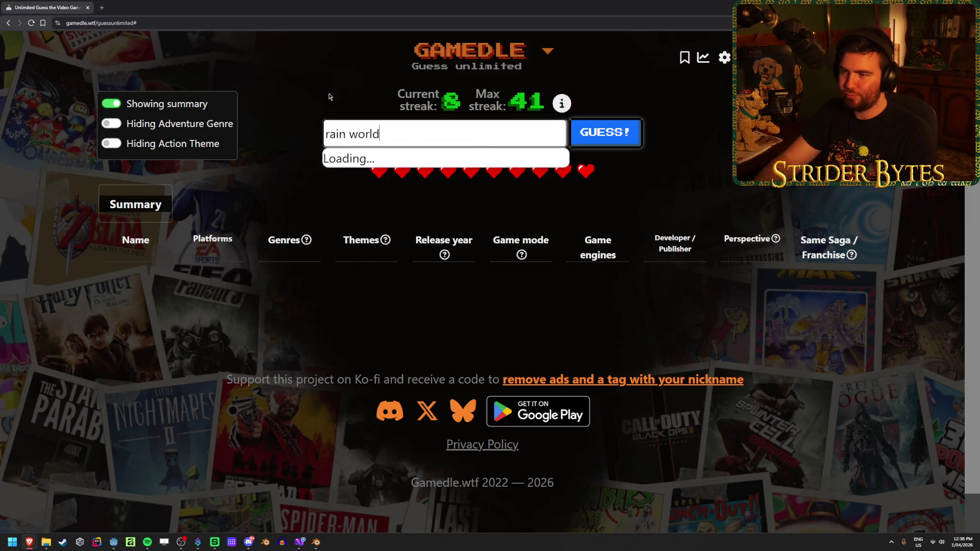
key("Return")
left_click(603, 133)
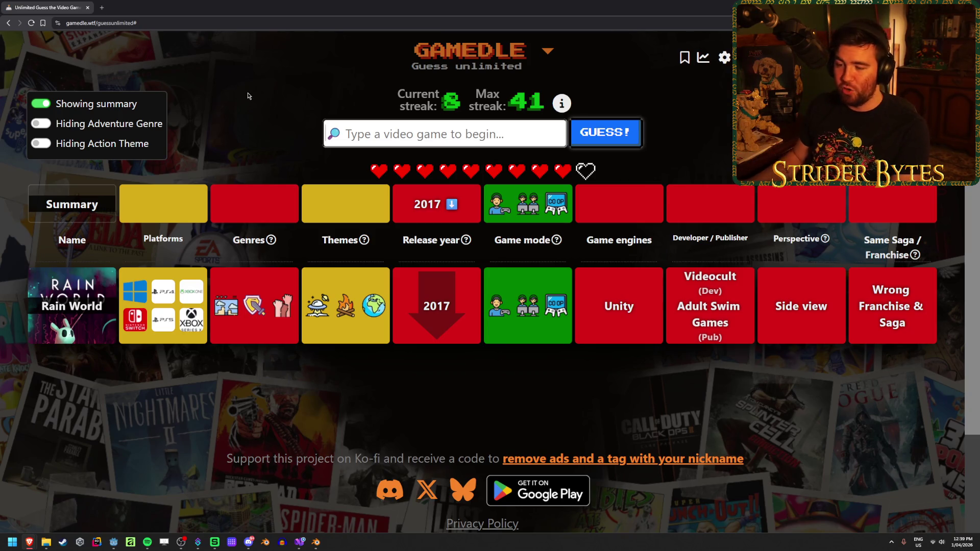
mouse_move(316, 309)
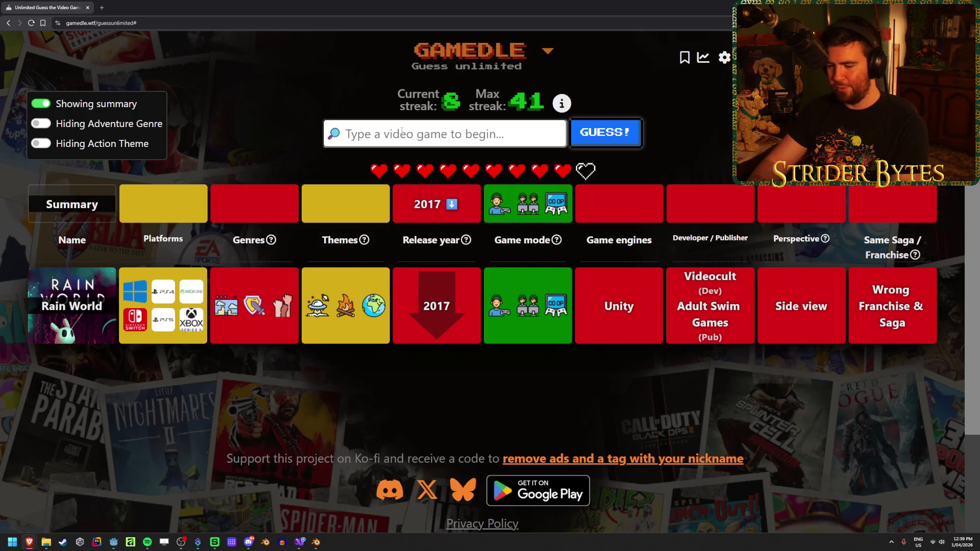
- Guess Mass Effect 3, then type and clear 'halo' in the search box
type("mass")
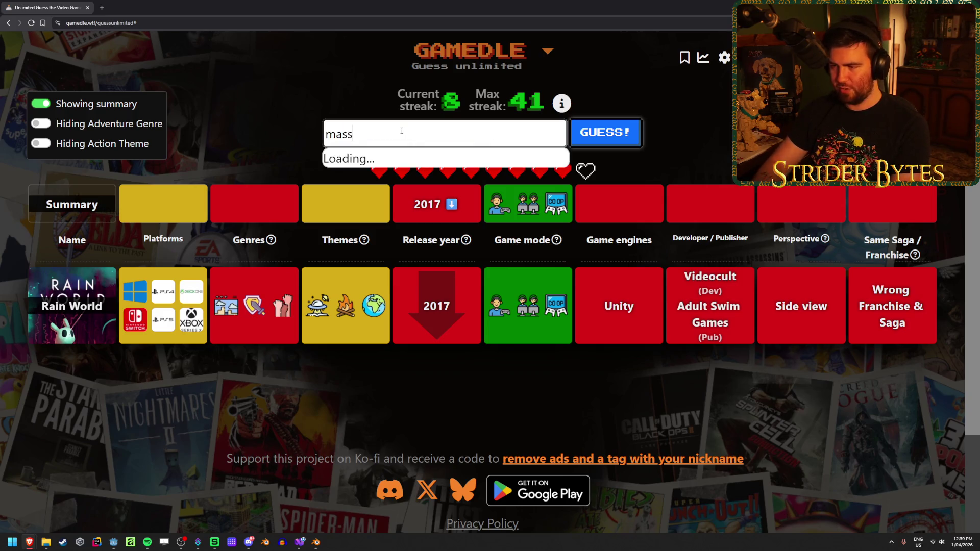
key("Down")
key("Down")
key("Down")
key("Return")
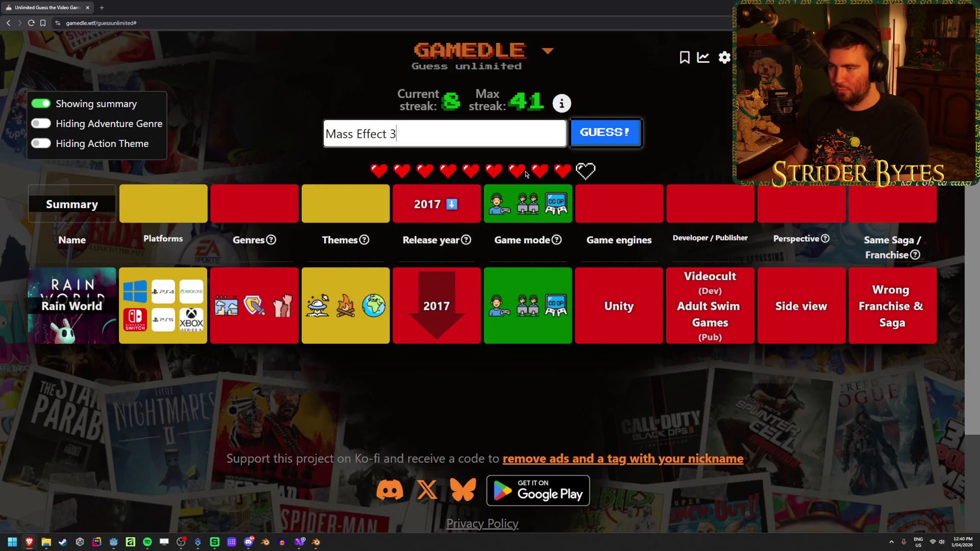
key("Return")
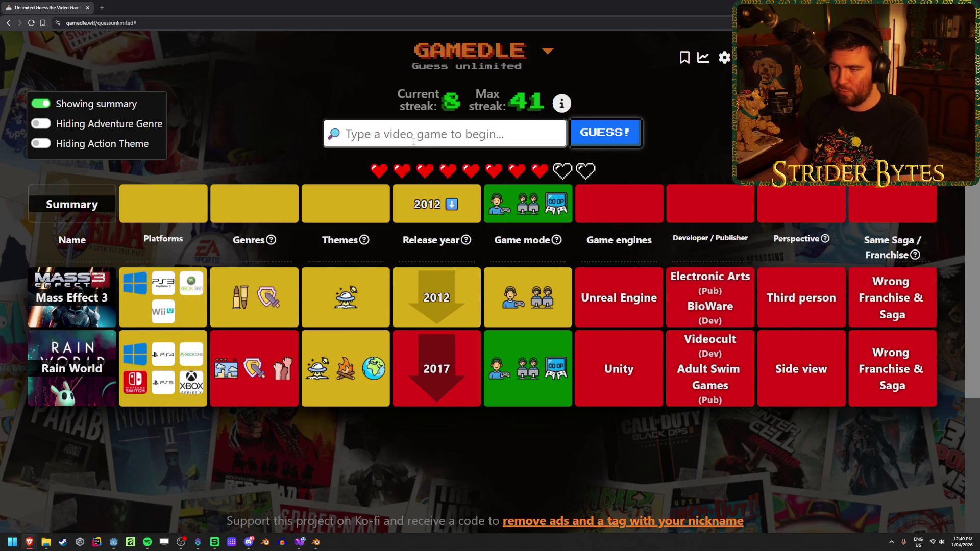
type("halo")
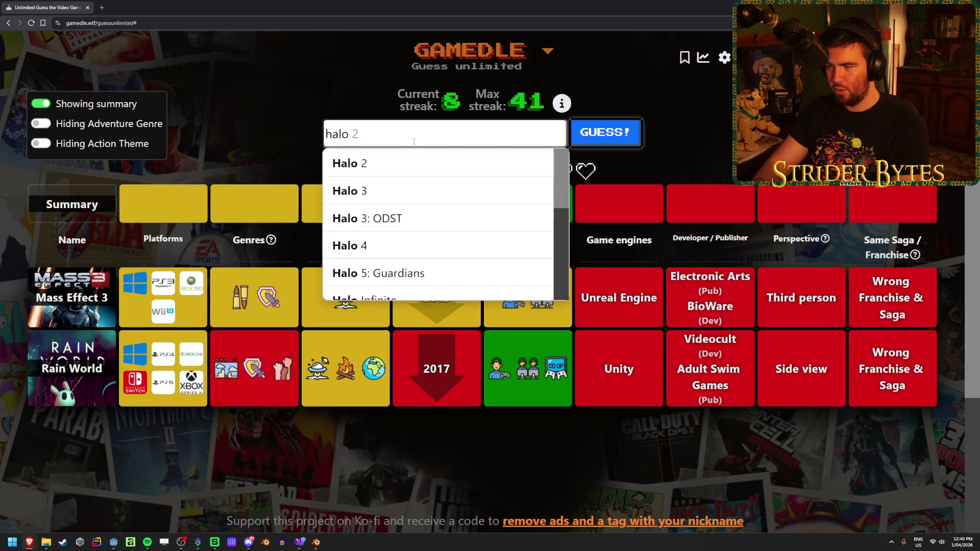
key("ctrl+BackSpace")
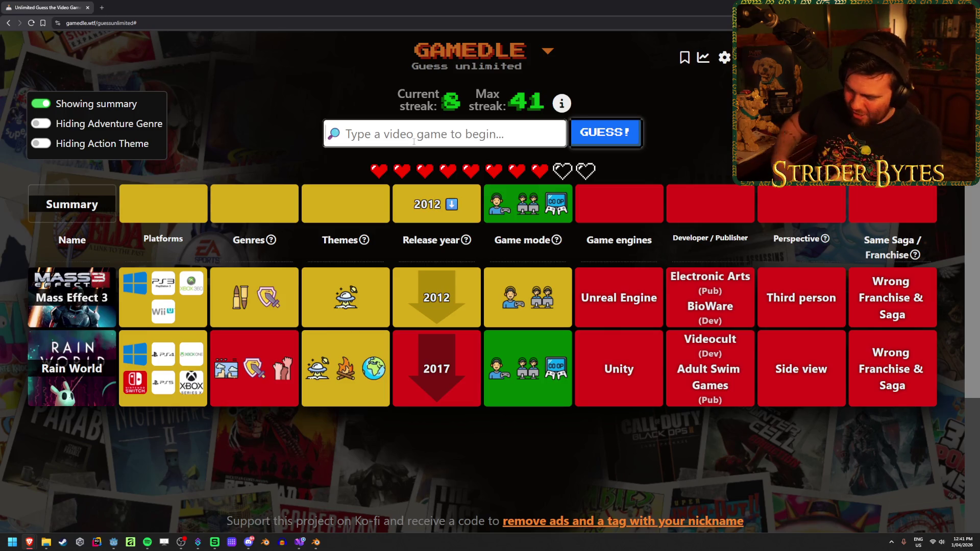
- Guess Halo 3: ODST from the 'halo' suggestions
type("halo")
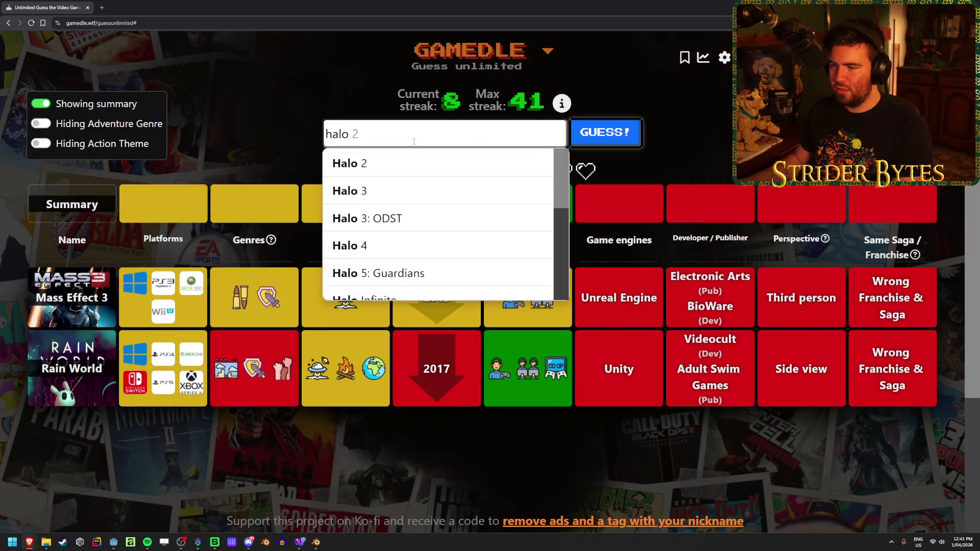
left_click(403, 218)
left_click(606, 132)
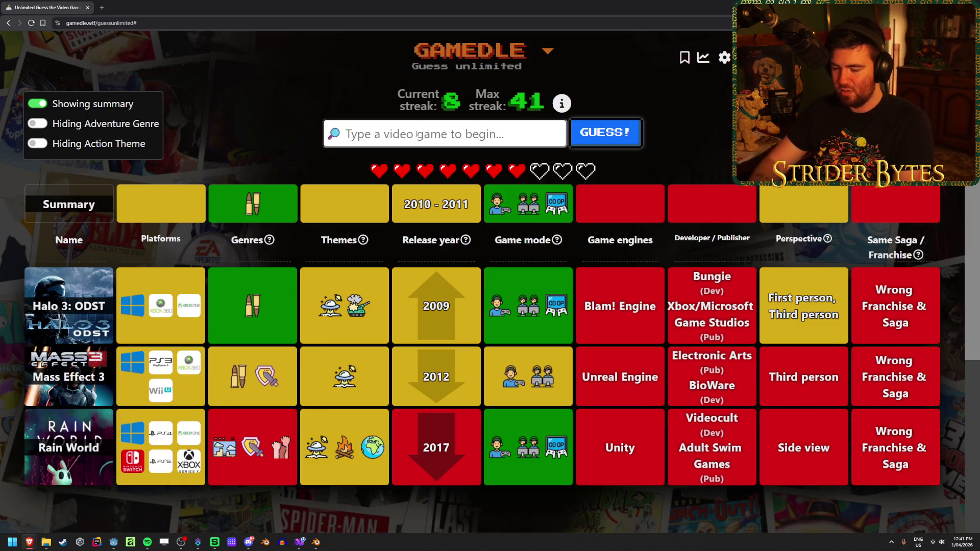
- Guess Crysis 3 from the 'crysis' suggestions
type("crysis")
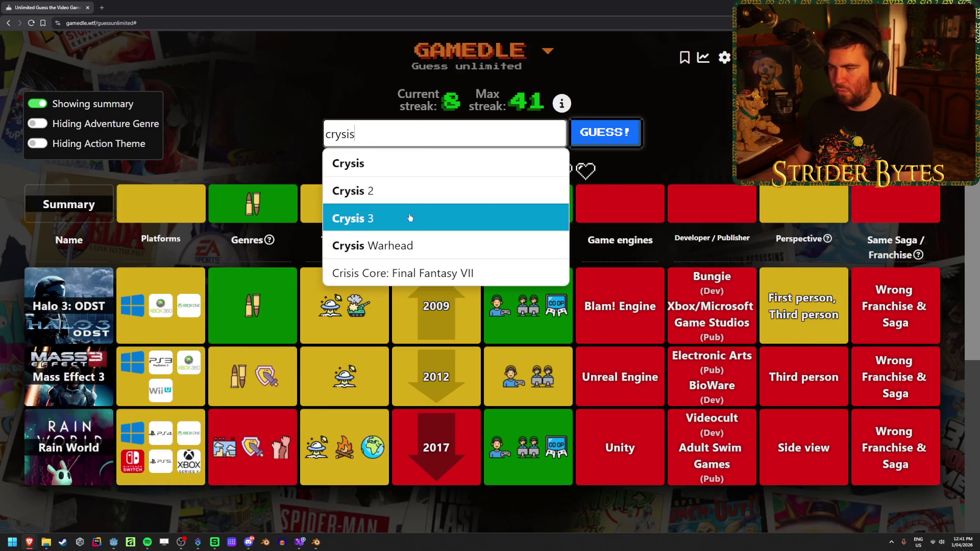
left_click(437, 218)
left_click(606, 132)
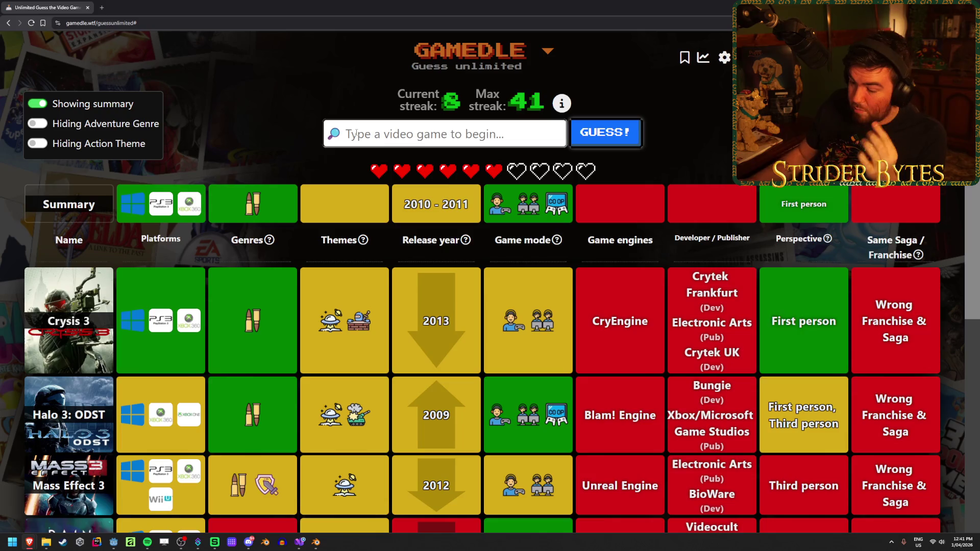
type("modern")
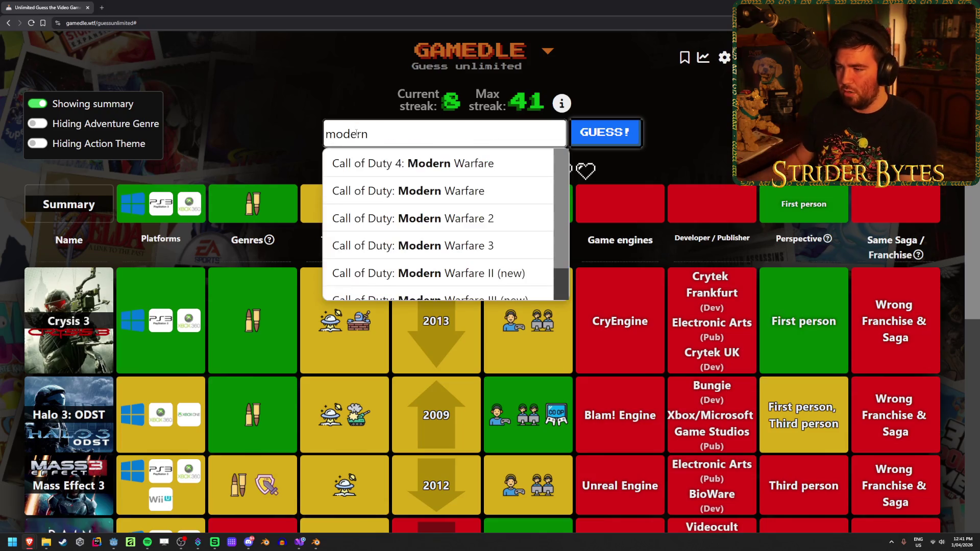
- Guess Call of Duty: Modern Warfare 3 and spend the one-time clue revealing the developer
left_click(503, 246)
left_click(607, 134)
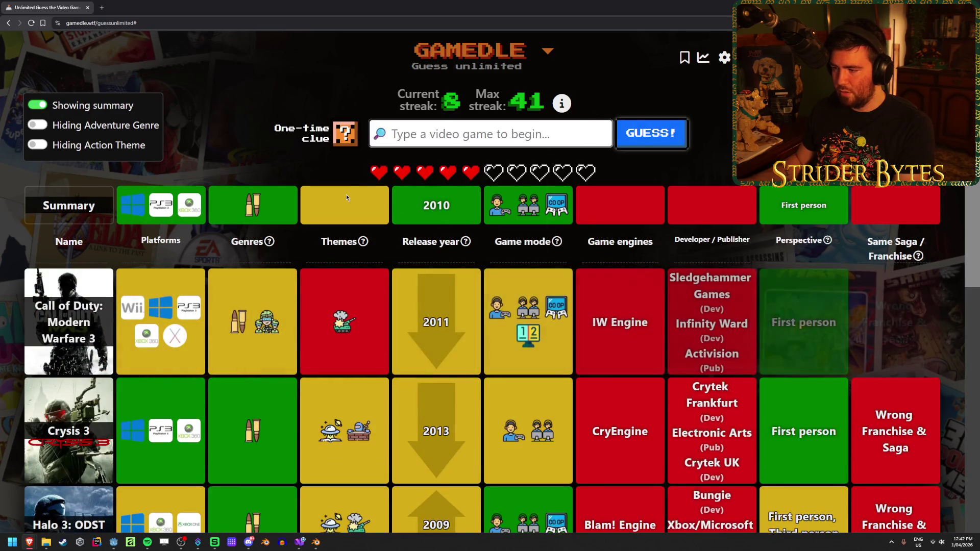
left_click(345, 134)
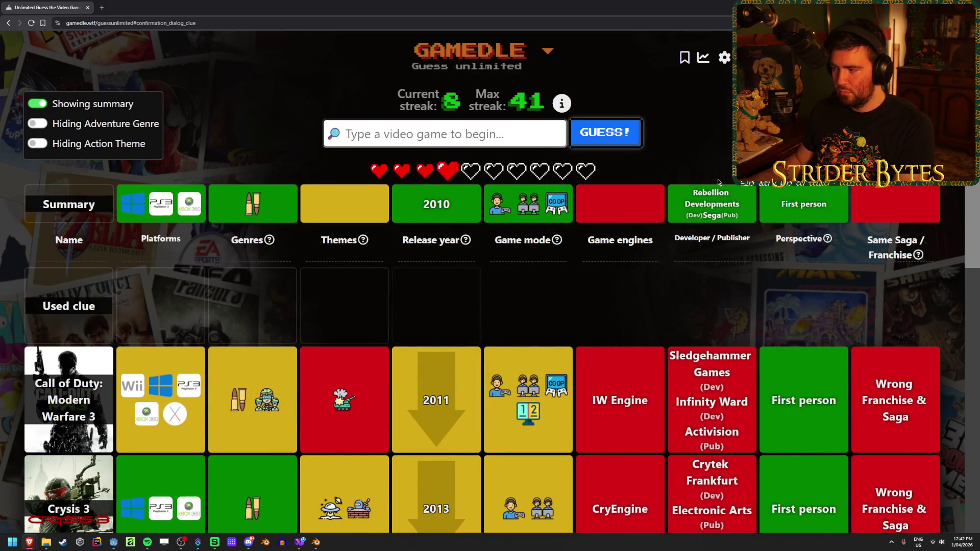
double_click(675, 203)
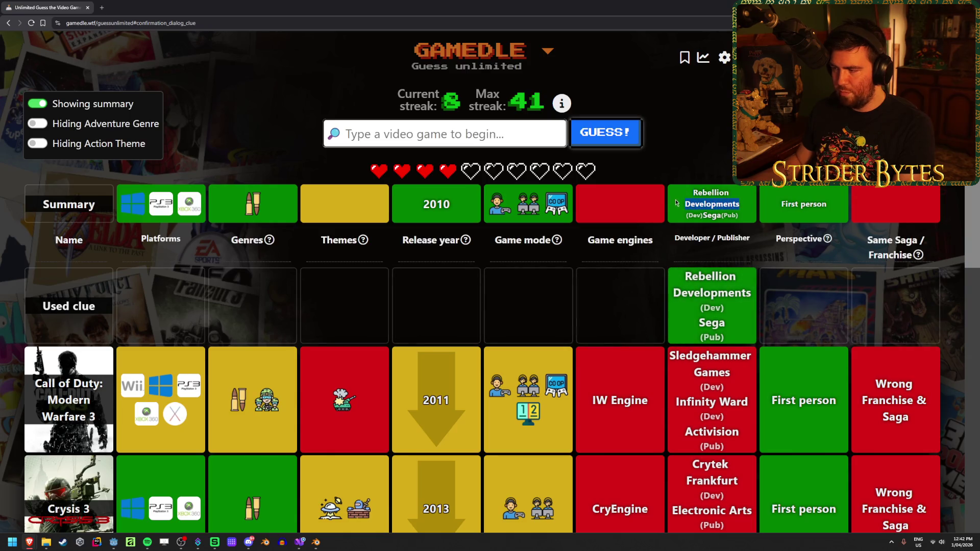
left_click(692, 199)
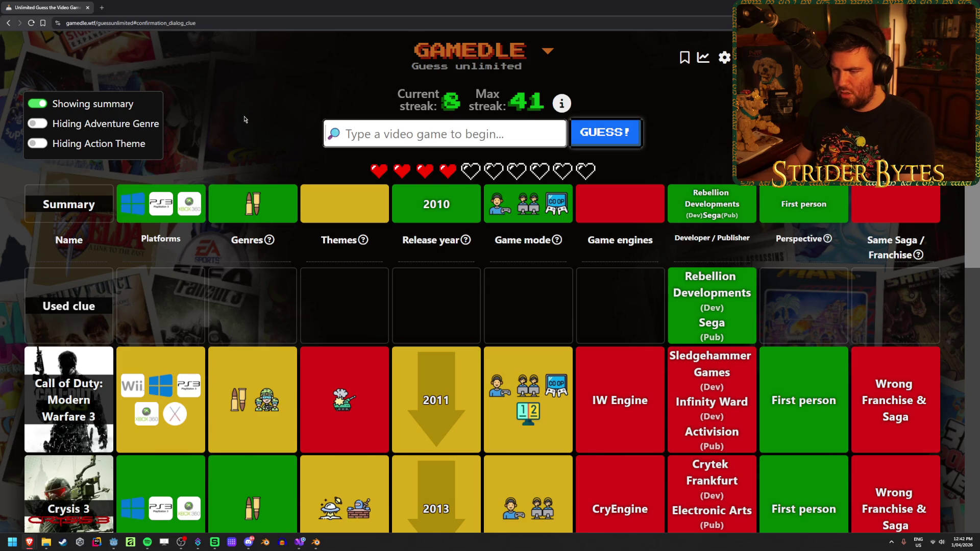
- Guess Homefront and review the guess table
type("homefront")
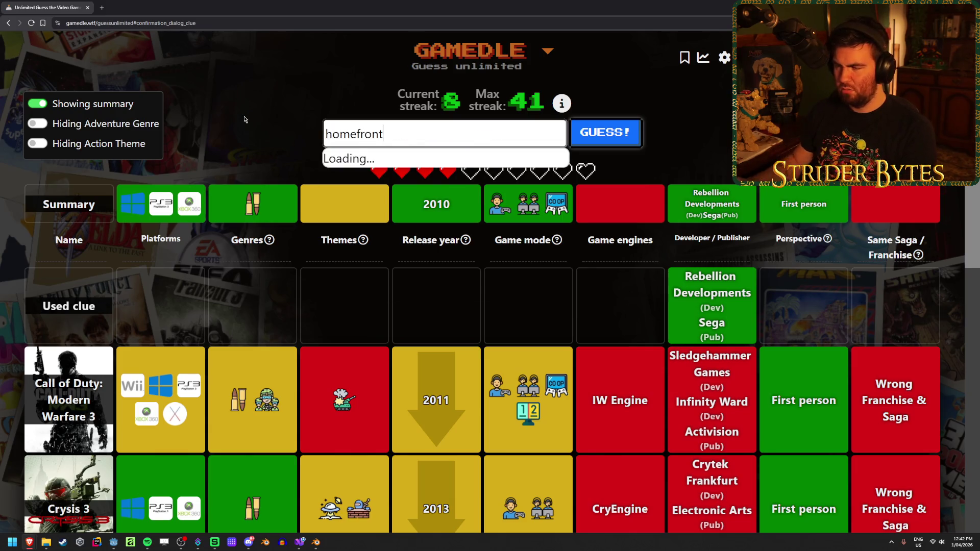
key("Return")
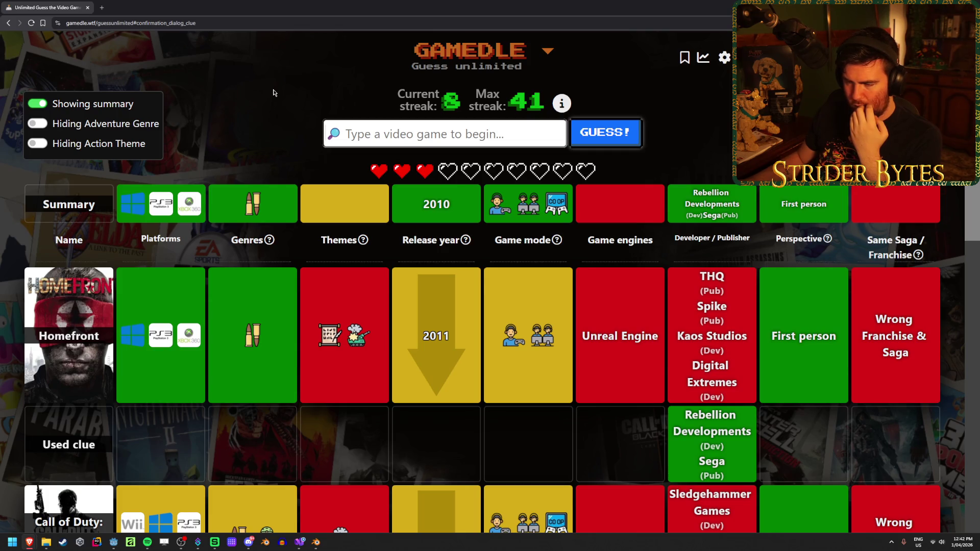
scroll(307, 204, "down", 4)
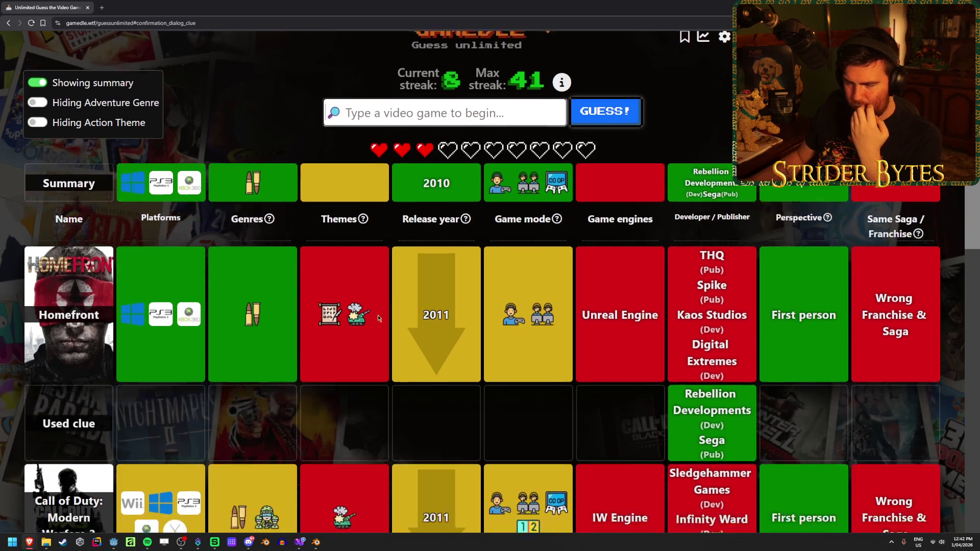
scroll(381, 311, "up", 3)
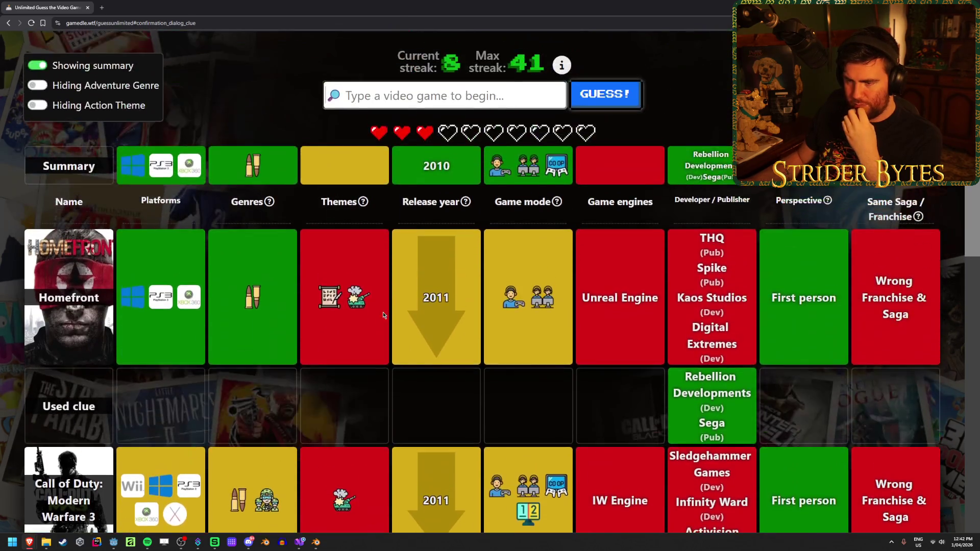
scroll(380, 313, "down", 4)
scroll(411, 281, "up", 1)
scroll(411, 282, "up", 4)
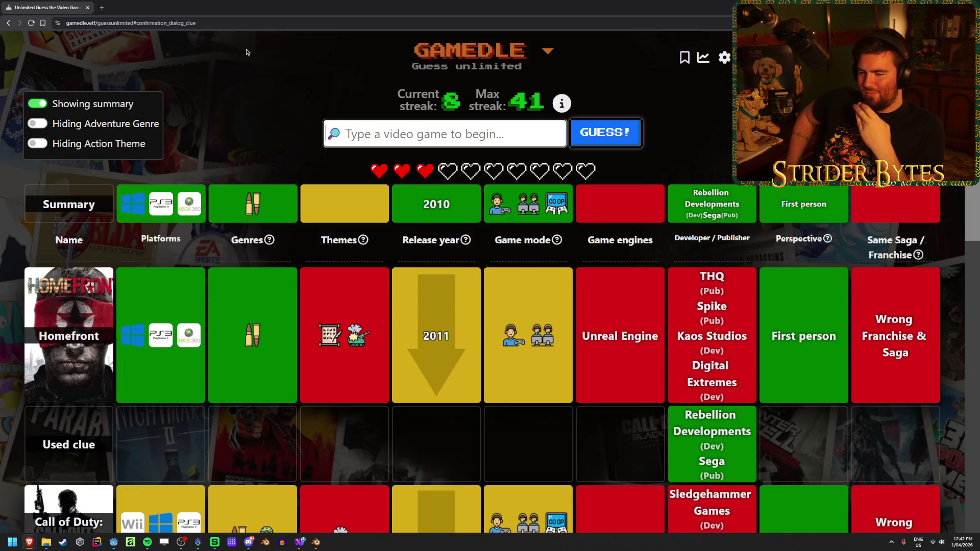
- Guess Duke Nukem Forever from the 'duke nukem' suggestions
type("duke nukem")
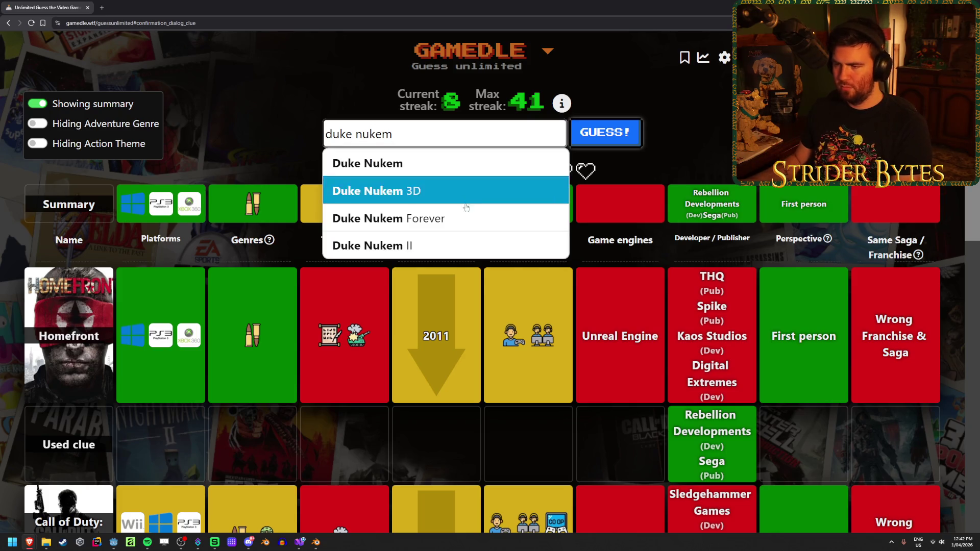
left_click(368, 217)
left_click(605, 132)
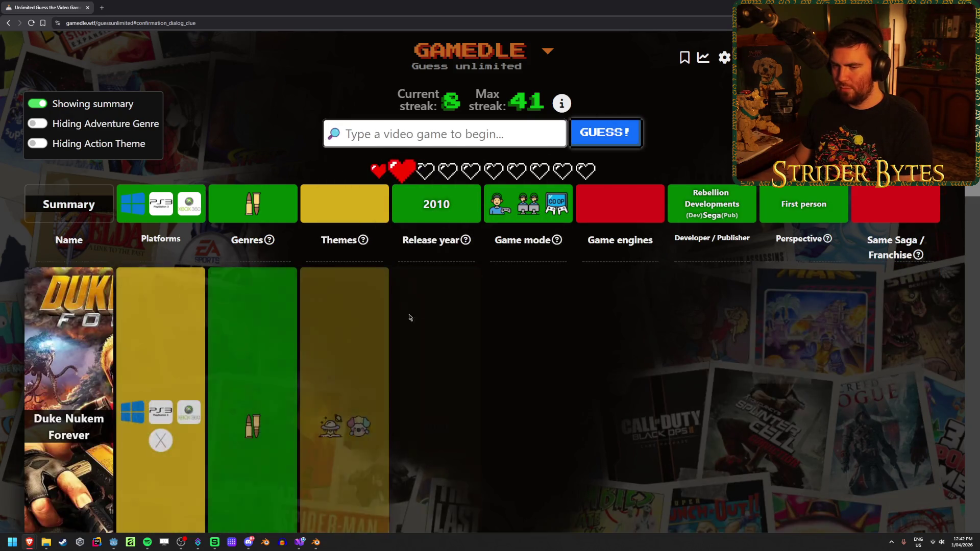
scroll(406, 311, "down", 2)
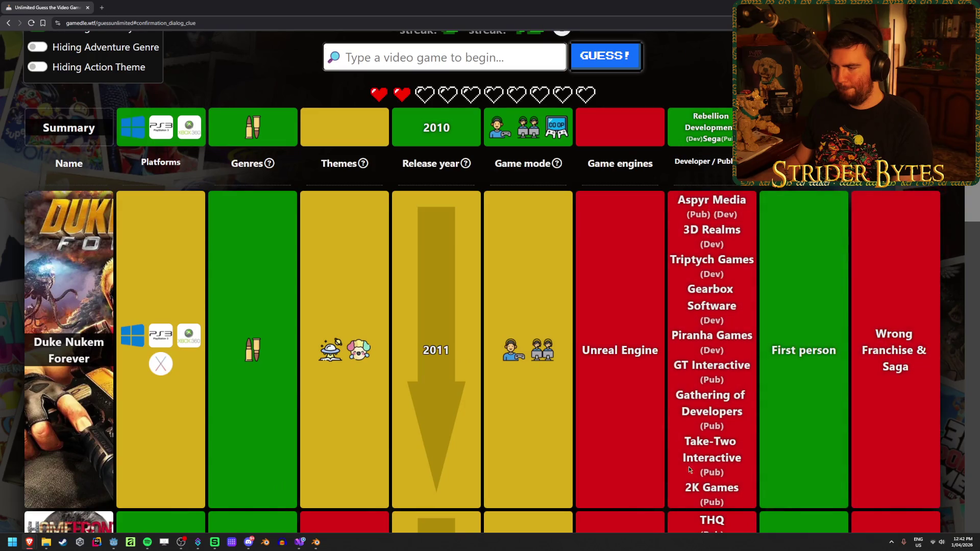
- Search 'bullets' and guess Bulletstorm
scroll(405, 307, "up", 2)
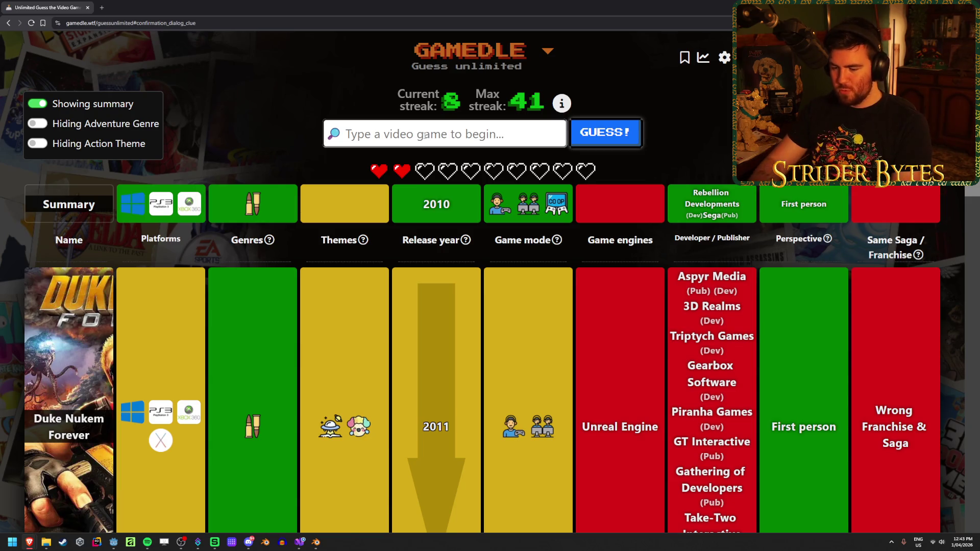
left_click(424, 135)
type("bullets")
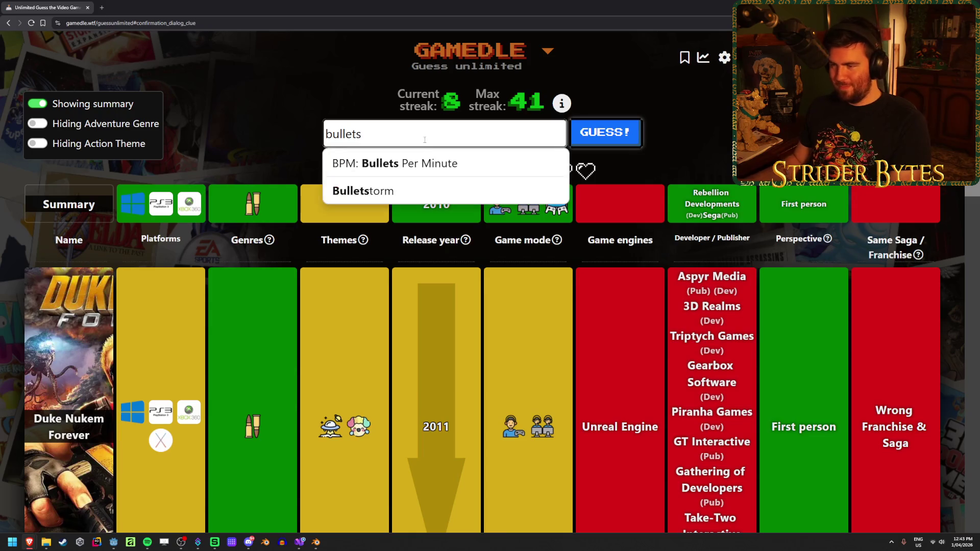
left_click(428, 188)
left_click(623, 137)
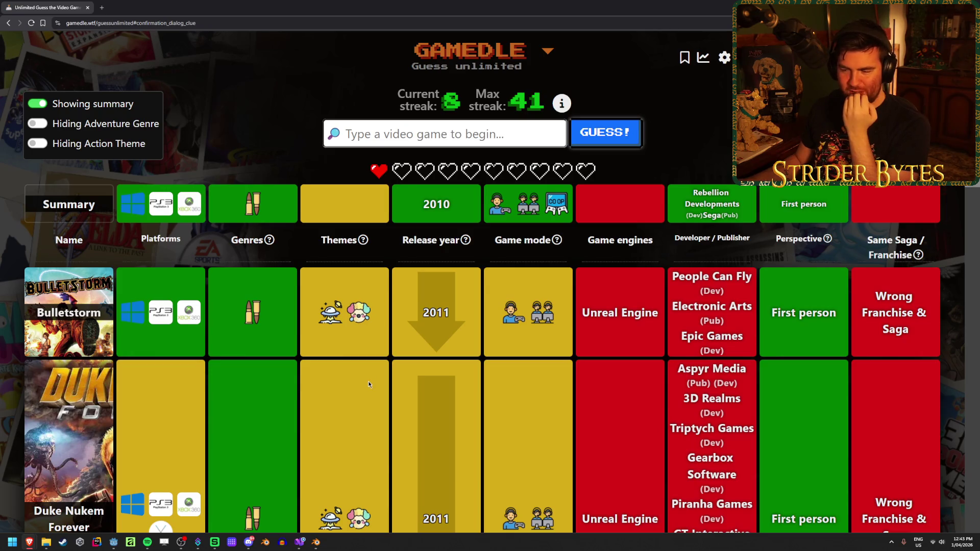
scroll(369, 381, "down", 4)
scroll(696, 395, "up", 1)
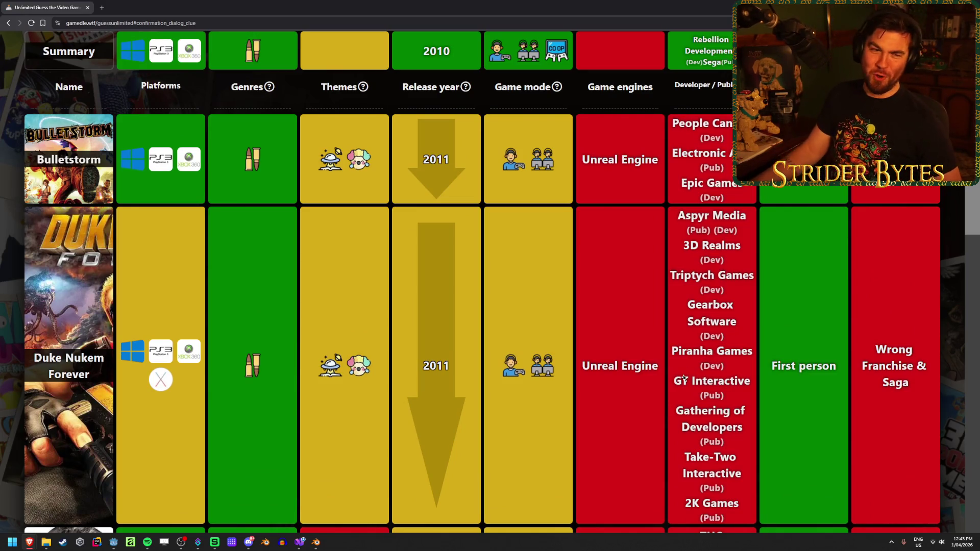
scroll(431, 362, "up", 2)
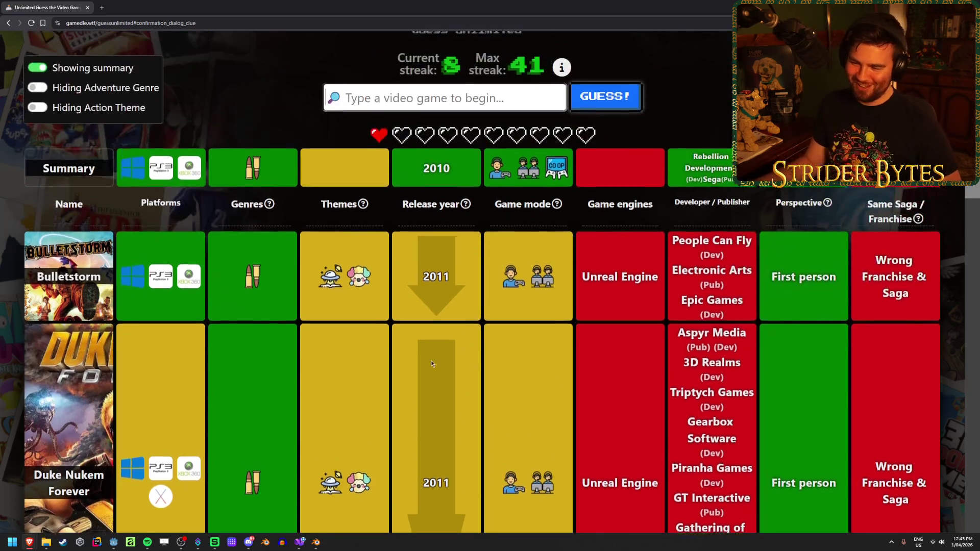
scroll(431, 361, "up", 1)
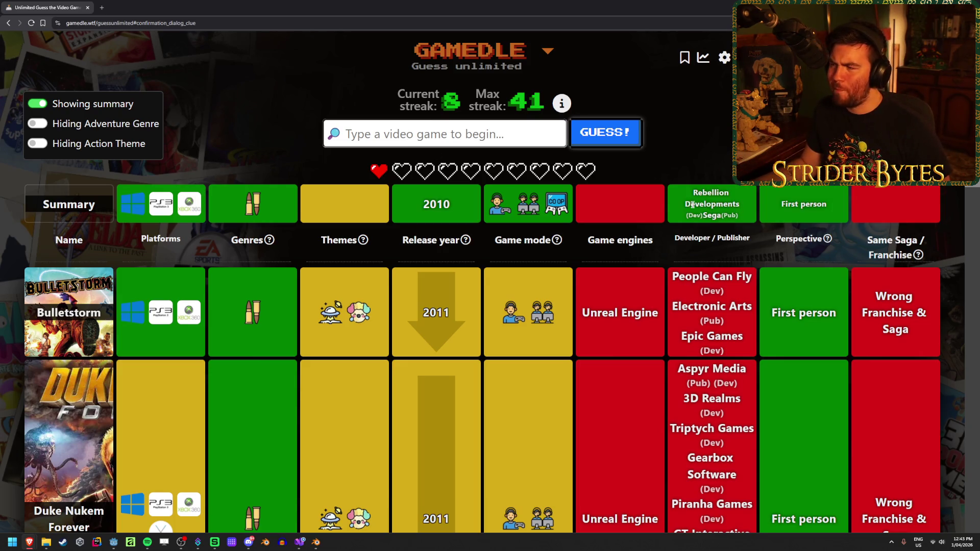
left_click_drag(746, 207, 680, 192)
left_click(711, 193)
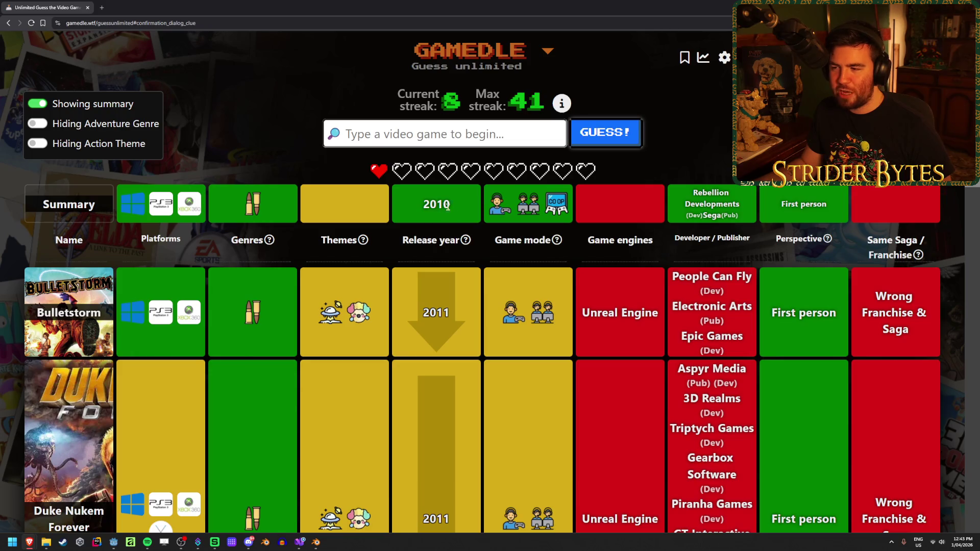
mouse_move(251, 320)
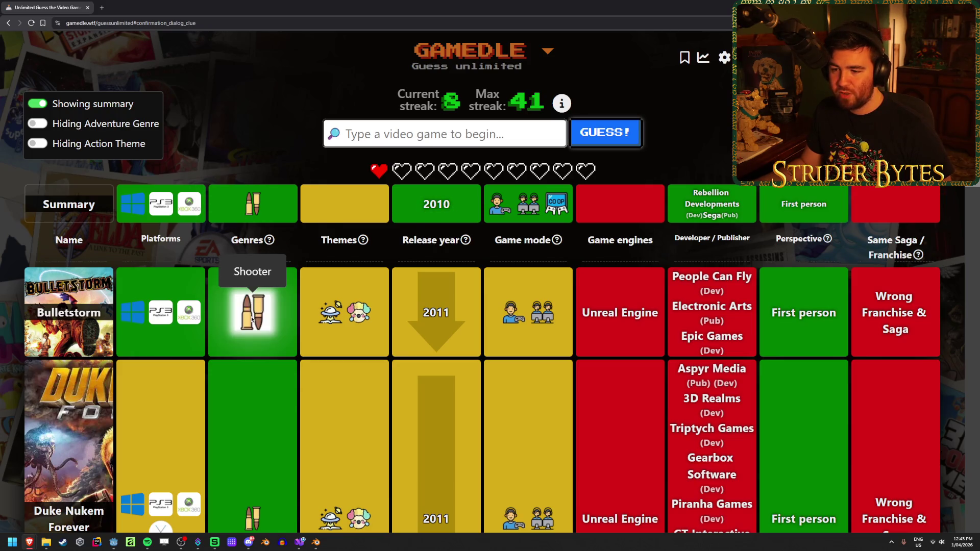
scroll(270, 430, "down", 6)
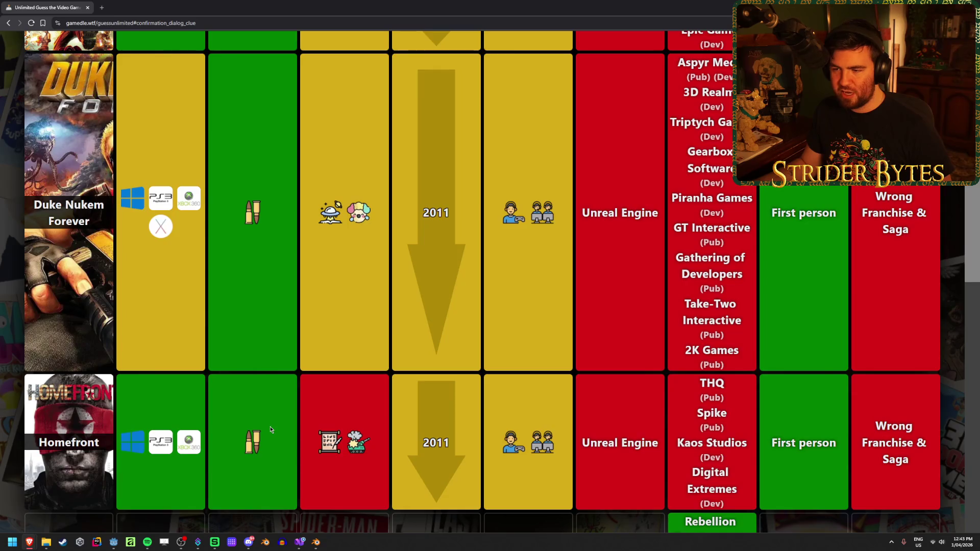
scroll(270, 430, "down", 10)
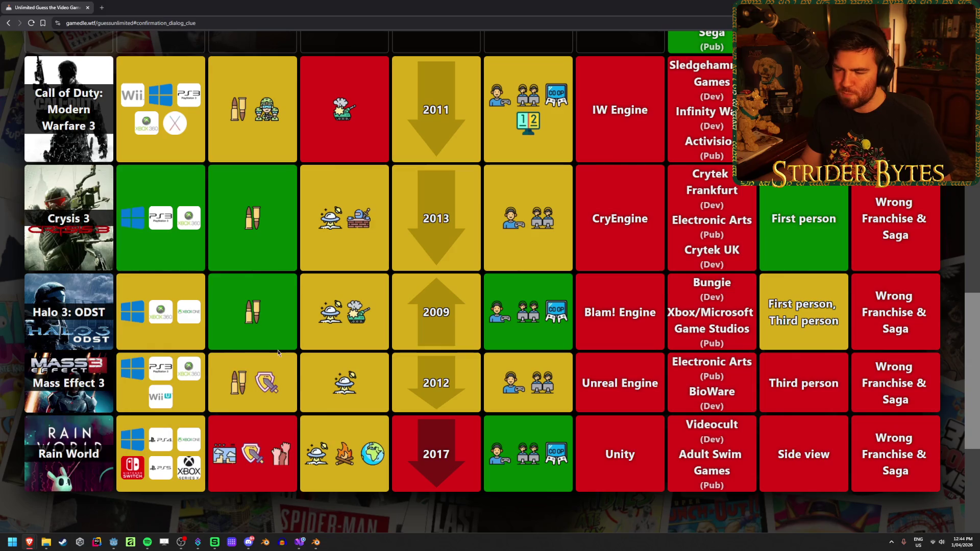
scroll(276, 367, "up", 15)
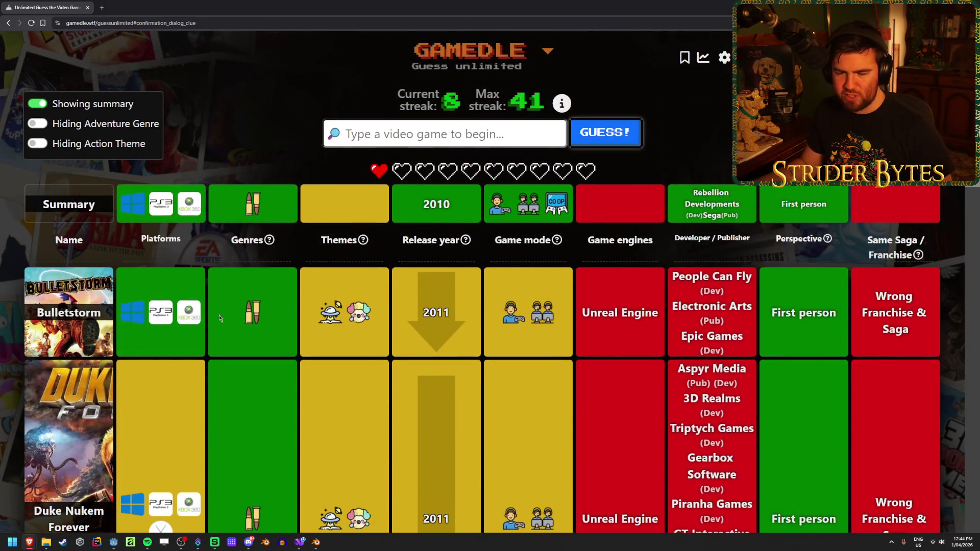
mouse_move(511, 201)
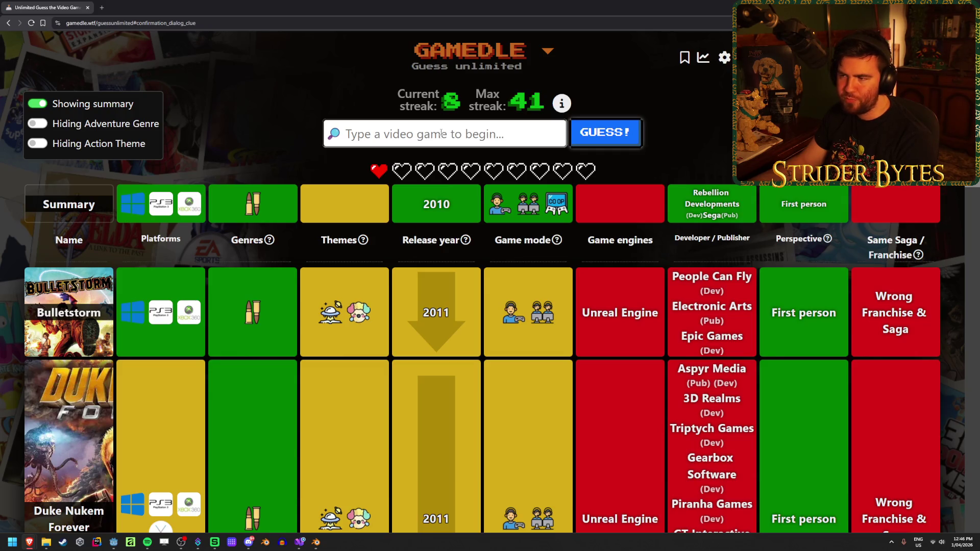
- Search 'syn' and guess Syndicate (new) with the final heart
type("syn")
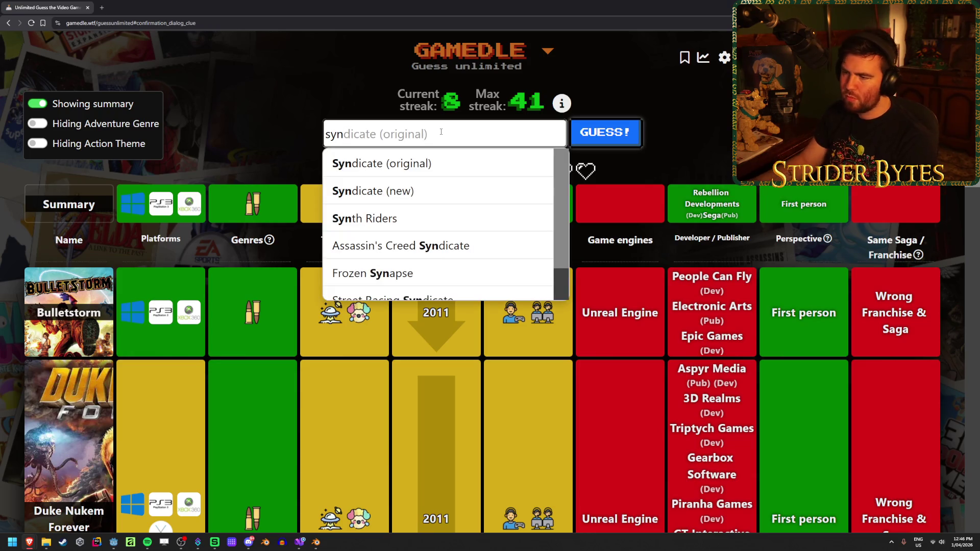
left_click(441, 197)
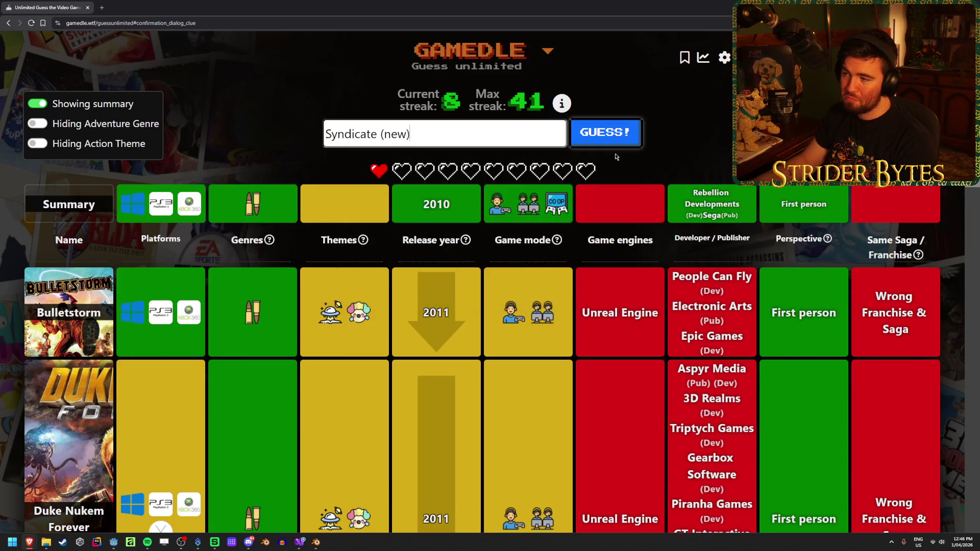
key("Return")
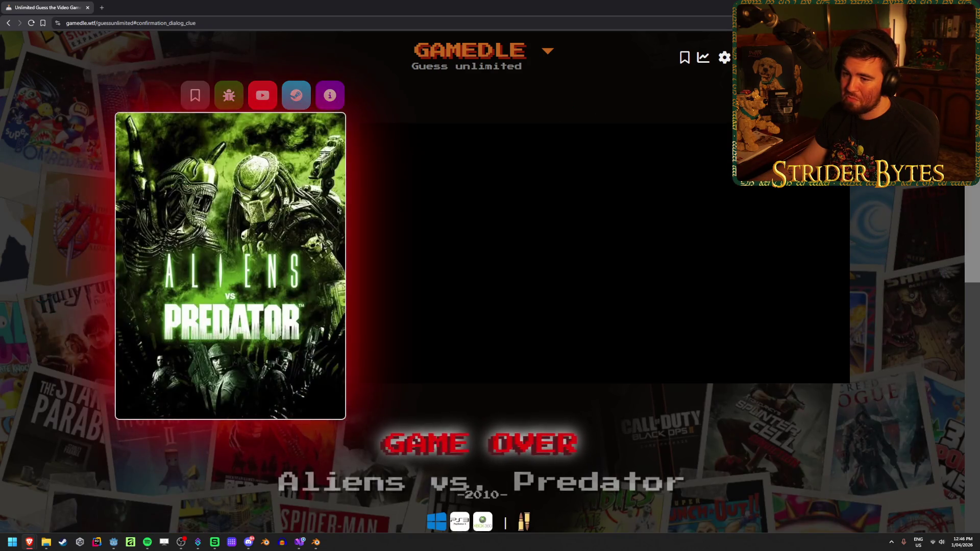
- Scroll past the Aliens vs. Predator trailer and choose PLAY AGAIN? for level selection
scroll(66, 324, "down", 2)
scroll(68, 327, "up", 2)
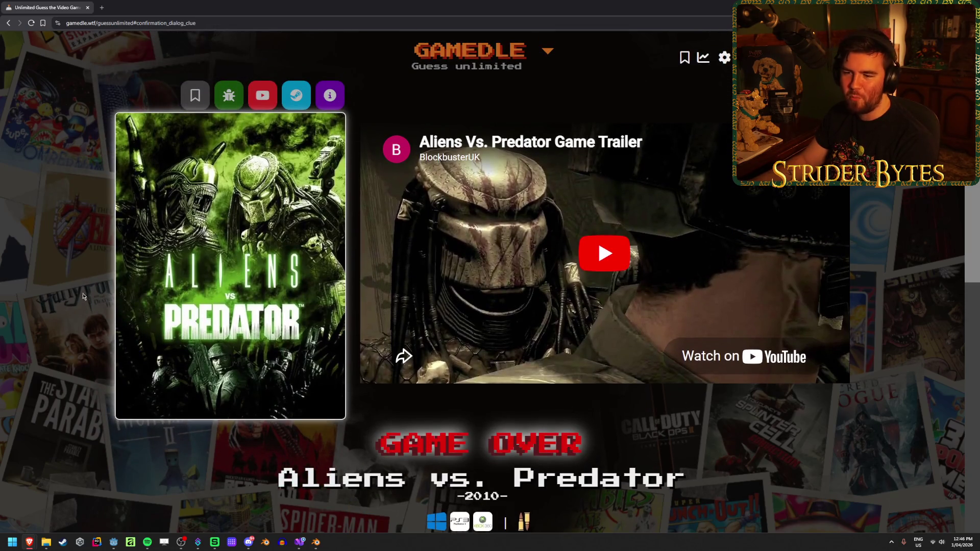
scroll(148, 296, "down", 3)
scroll(148, 296, "down", 1)
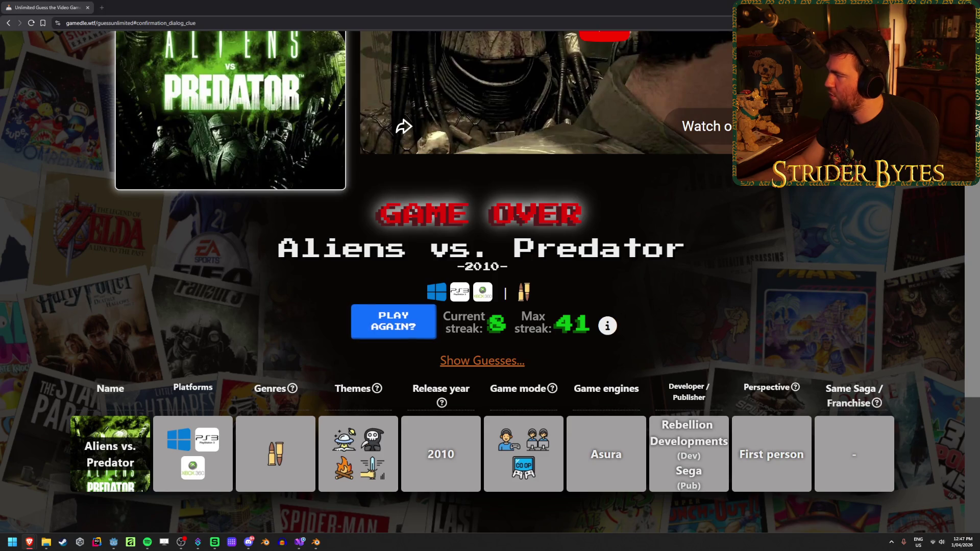
scroll(166, 389, "up", 5)
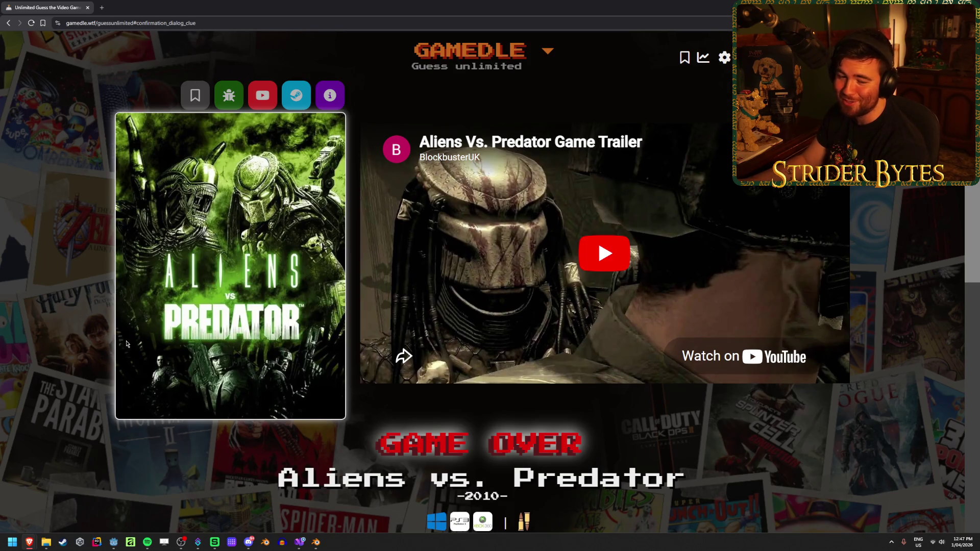
scroll(126, 344, "down", 3)
left_click(377, 402)
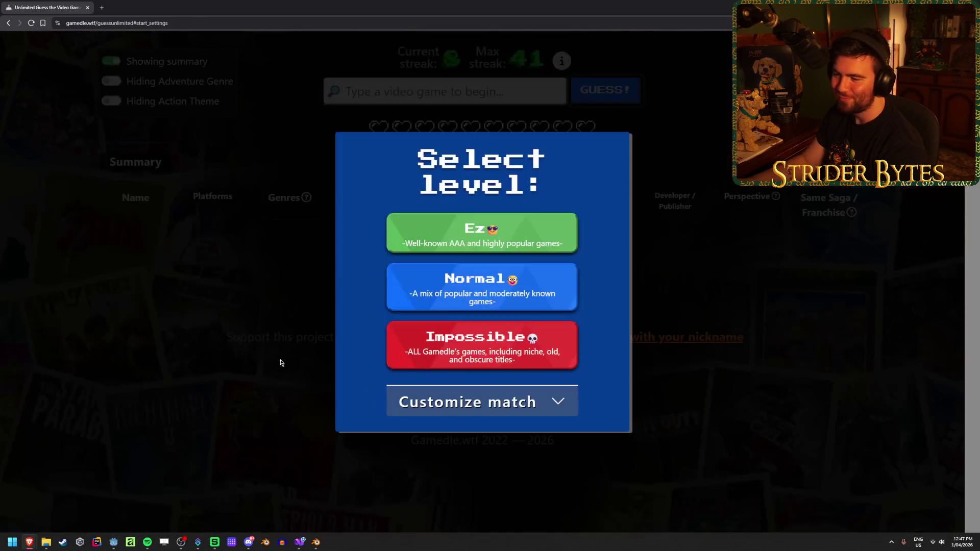
- Pick a difficulty level and clear the unmatched 'hamster' search
left_click(283, 364)
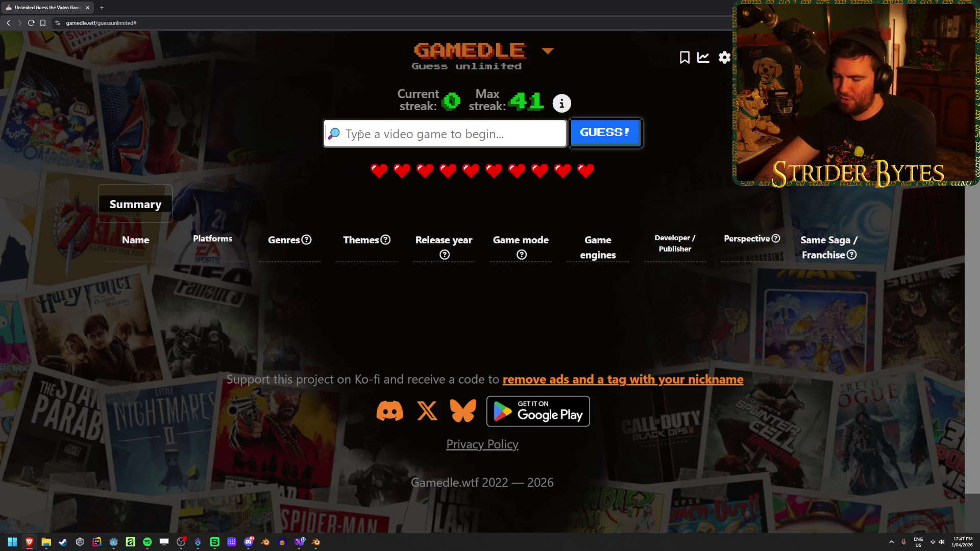
type("hamster")
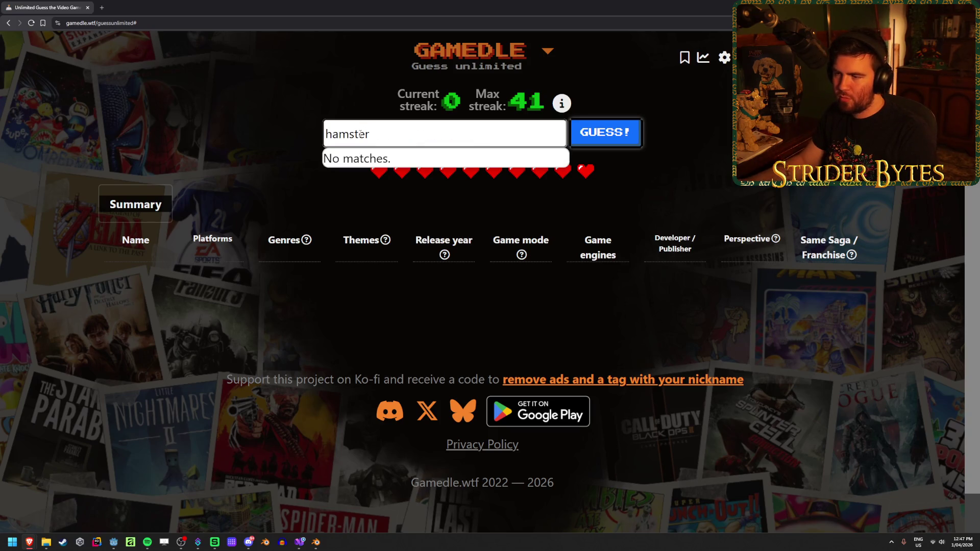
key("ctrl+a")
key("BackSpace")
- Guess VALORANT as the new round's first game
type("valora")
key("Caps_Lock")
type("NT")
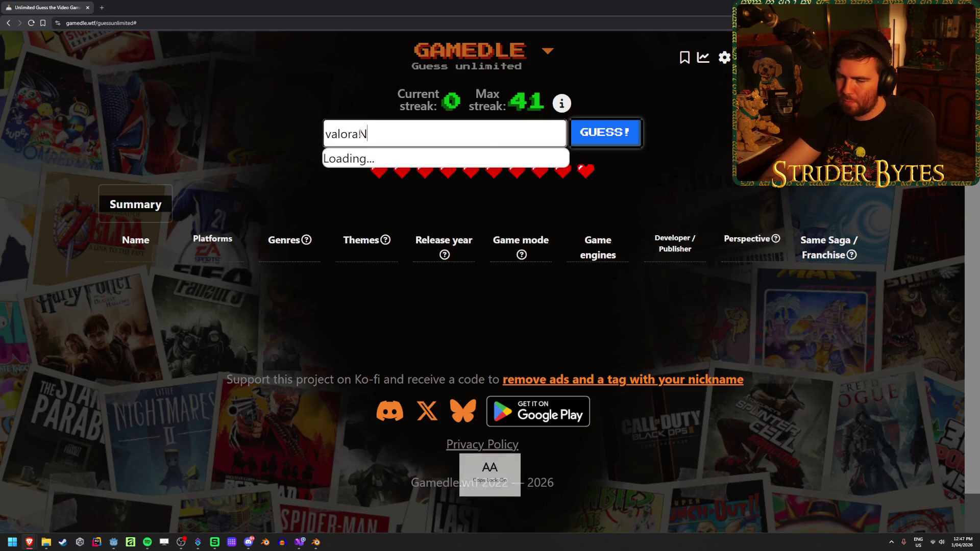
key("Caps_Lock")
left_click(367, 163)
left_click(607, 132)
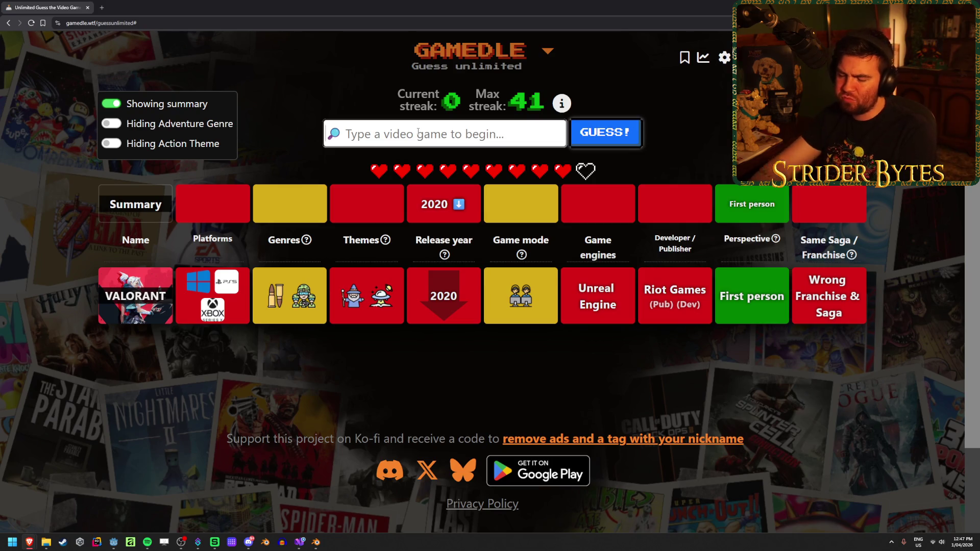
- Guess Metroid Prime
type("metr")
type("prime")
left_click(433, 159)
left_click(598, 133)
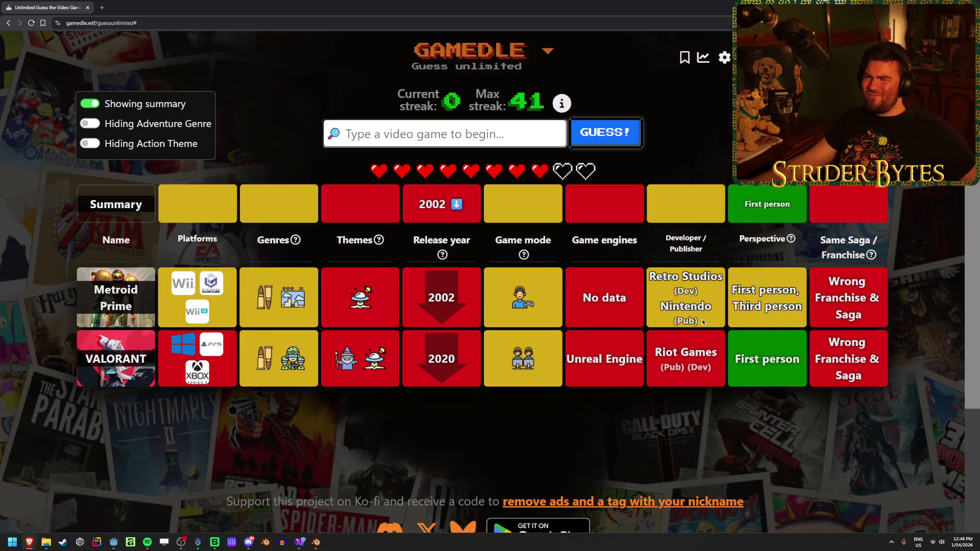
- Guess GoldenEye 007 from the 'go' suggestions
left_click(419, 134)
type("goldeneye")
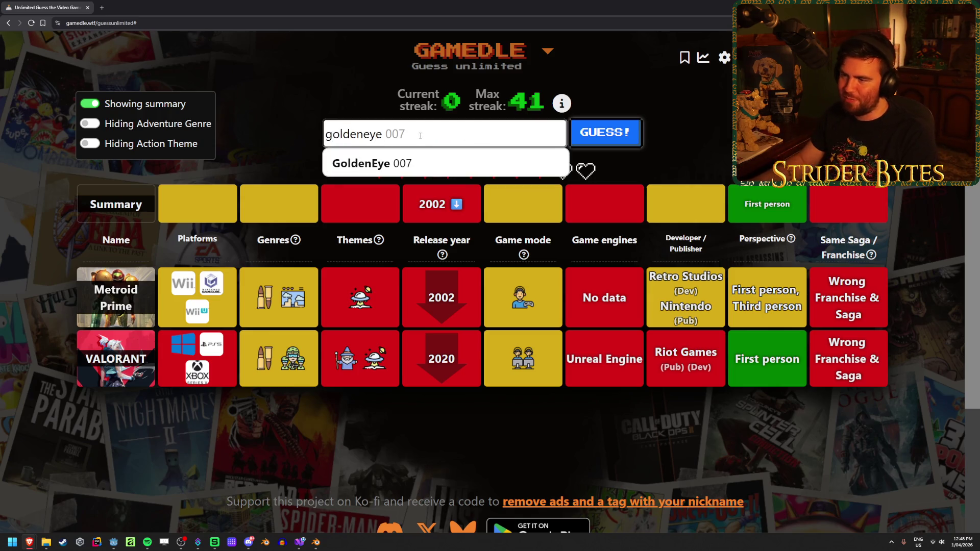
key("Return")
left_click(605, 132)
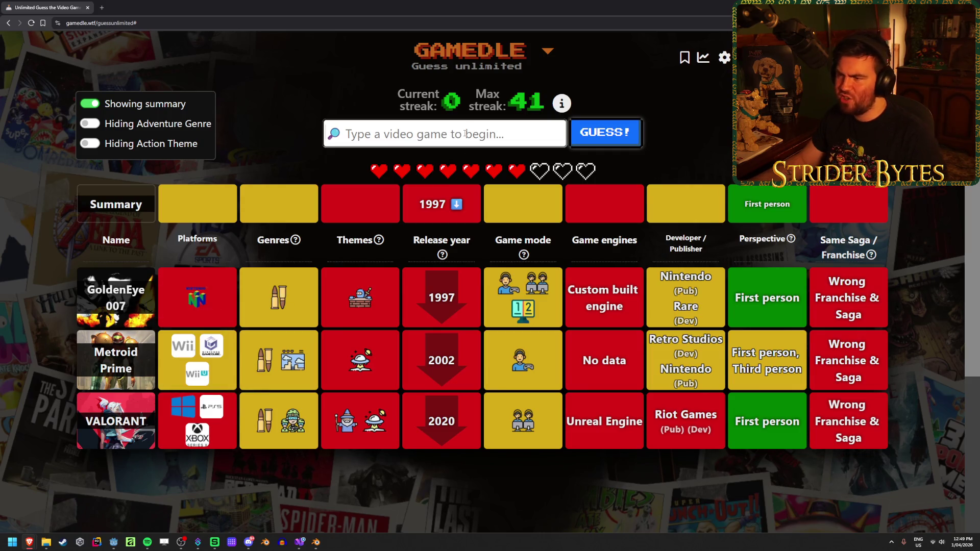
- Guess Duck Hunt, revealing it as the 1984 answer
type("duck hunt")
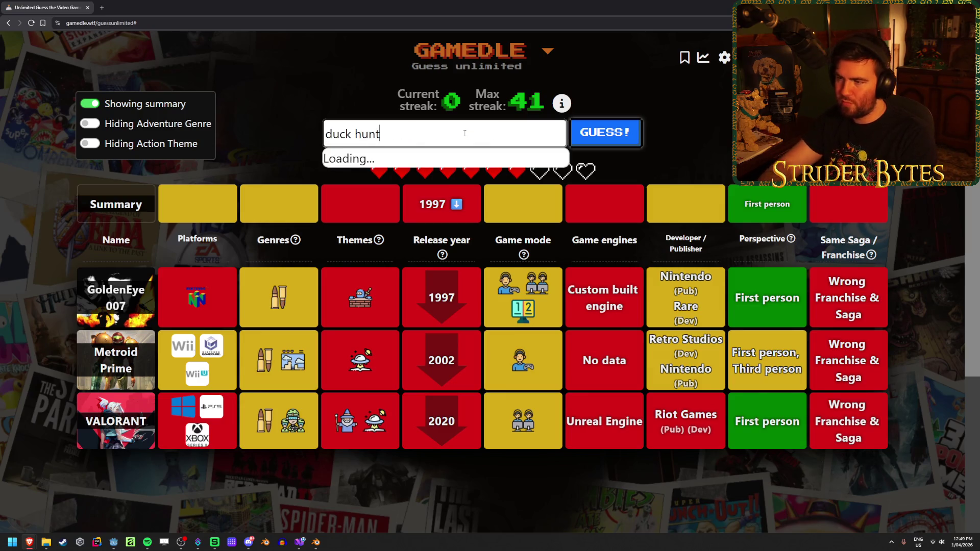
left_click(460, 158)
left_click(605, 133)
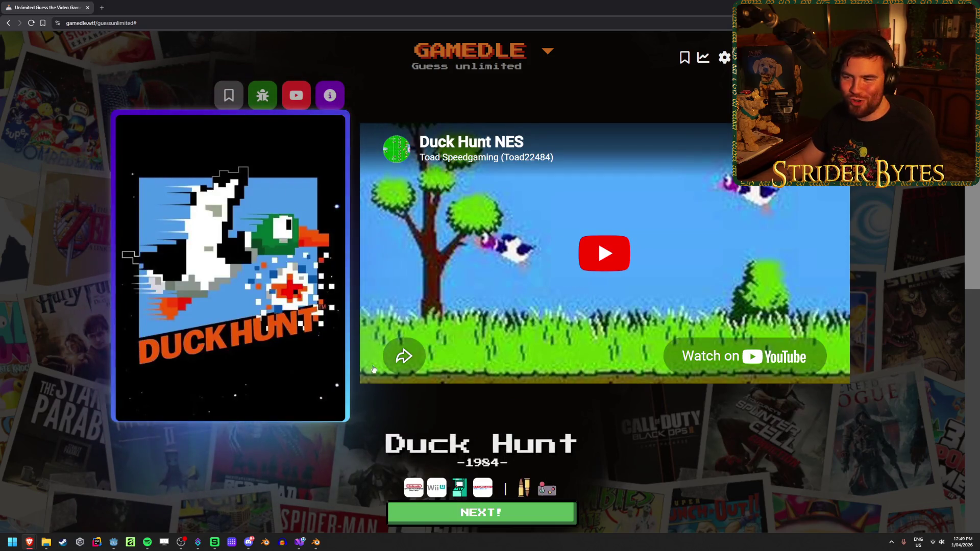
- Start the next Gamedle round and place the cursor in the empty guess search box
scroll(259, 393, "down", 4)
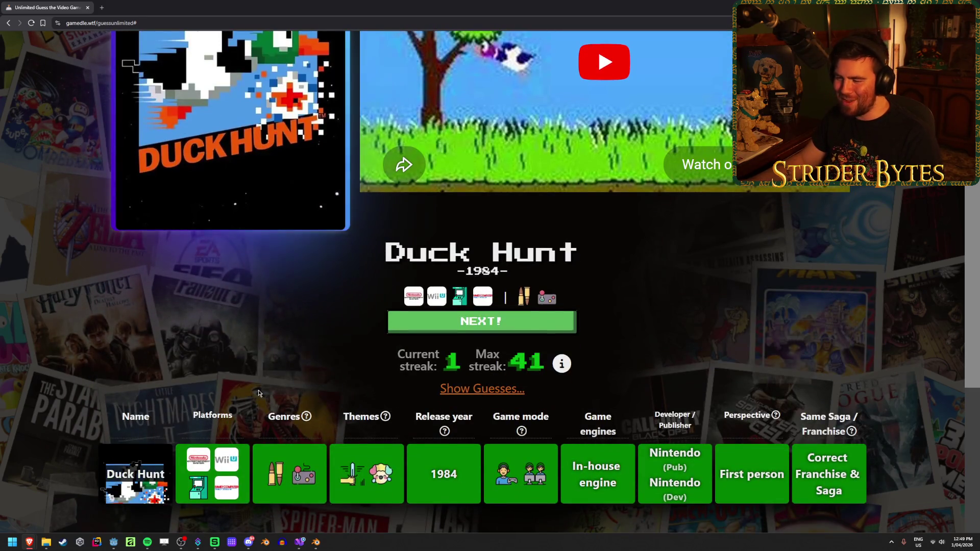
left_click(561, 327)
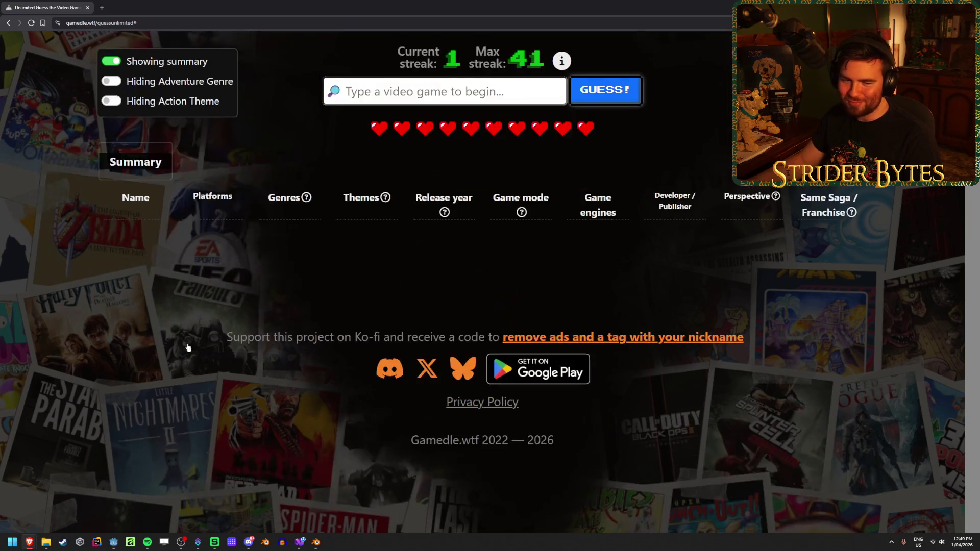
scroll(194, 342, "up", 1)
left_click(374, 139)
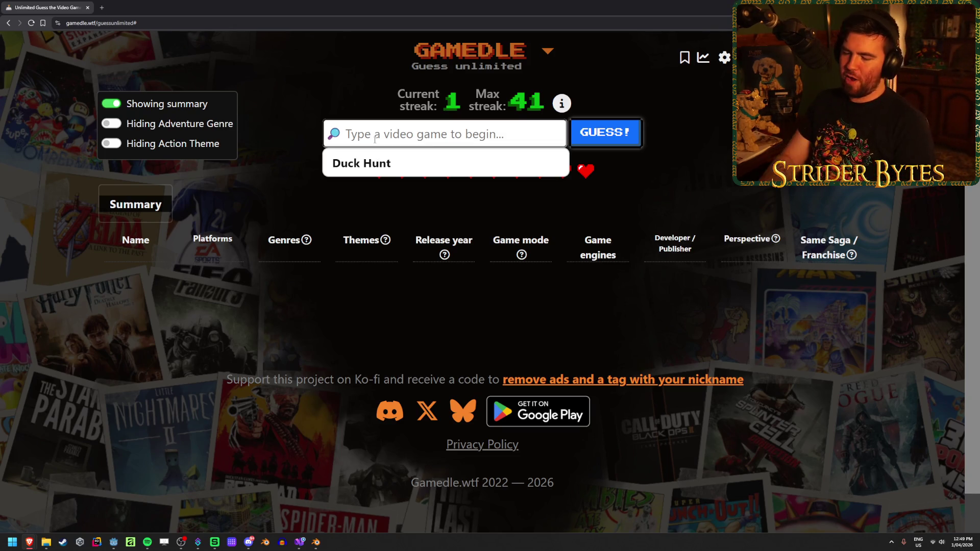
- Guess Rain World by searching 'rain wor' and submitting it
type("rain wor")
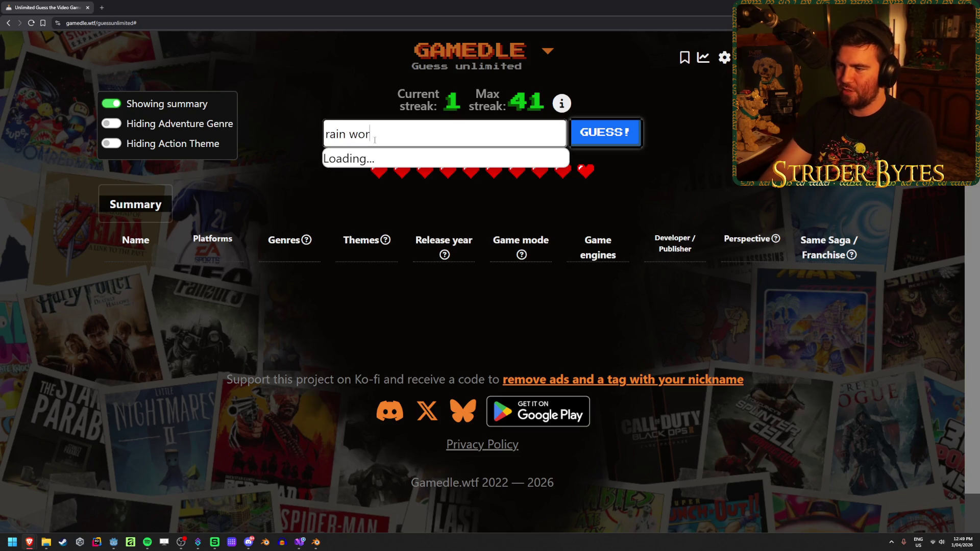
left_click(375, 159)
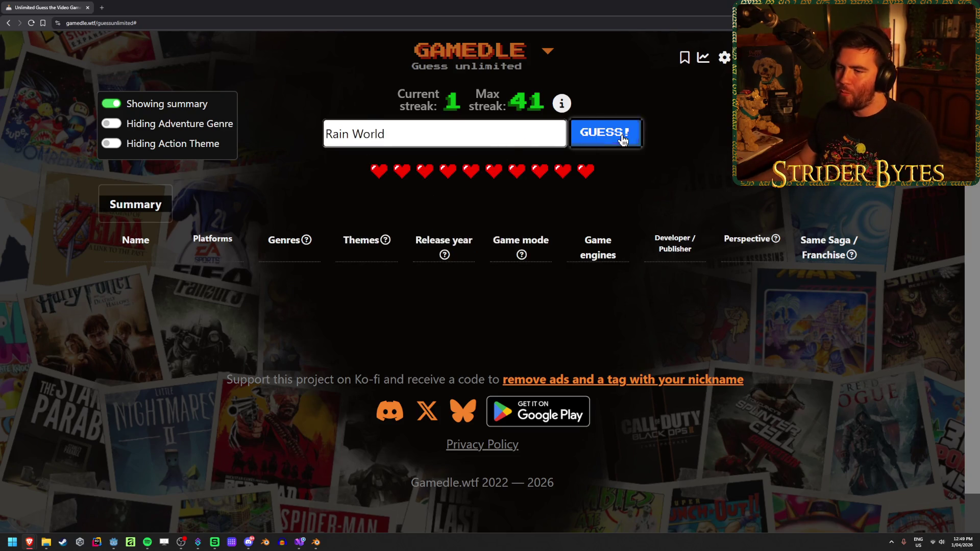
left_click(622, 137)
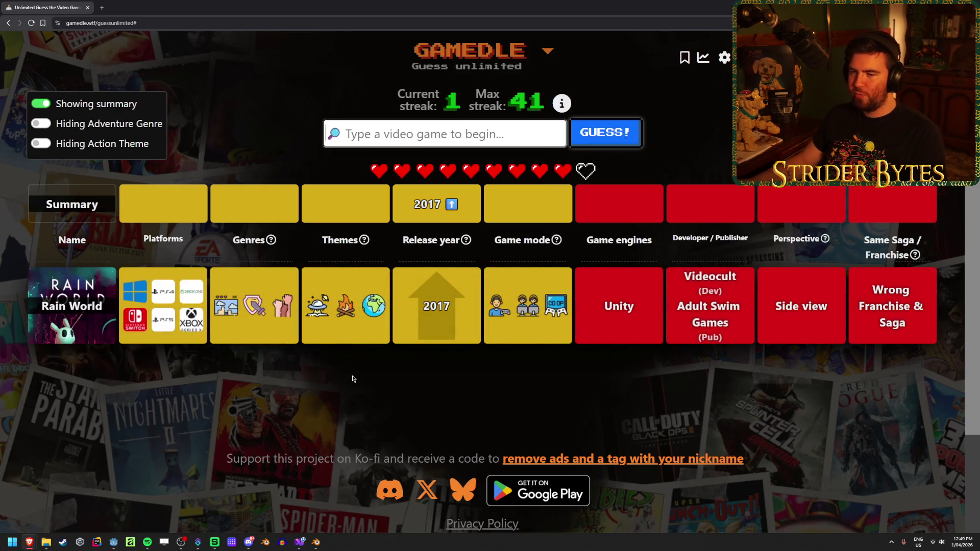
mouse_move(295, 305)
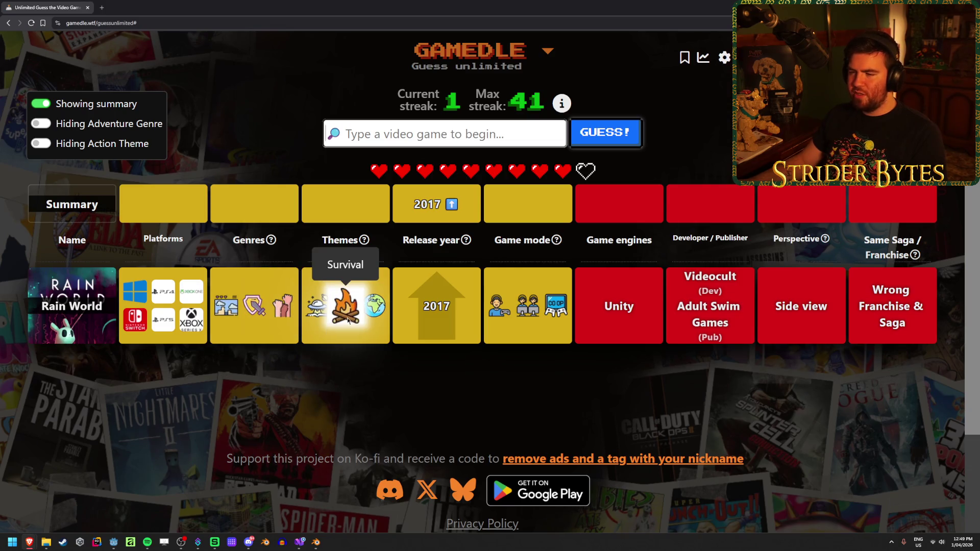
mouse_move(385, 304)
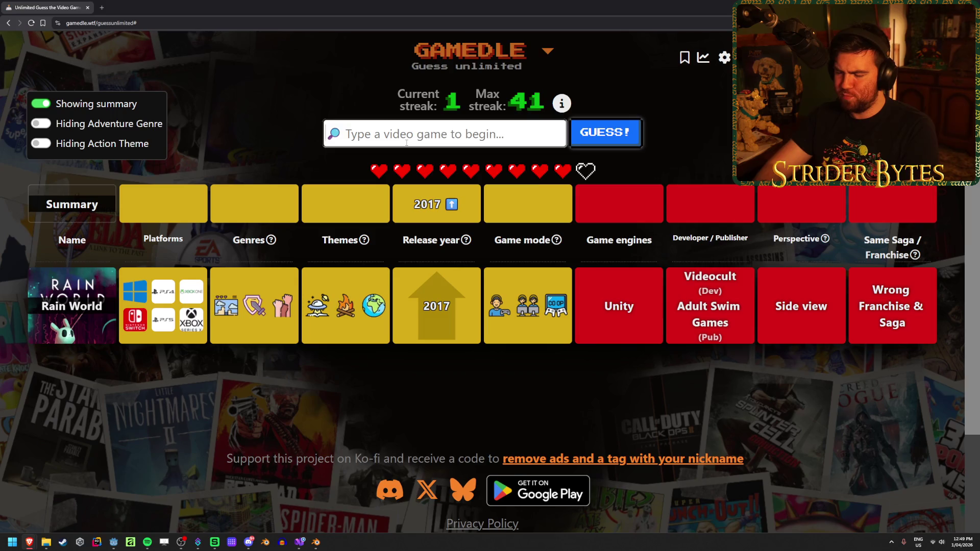
- Guess A Hat in Time by searching 'hat in time' and submitting it
type("hat in time")
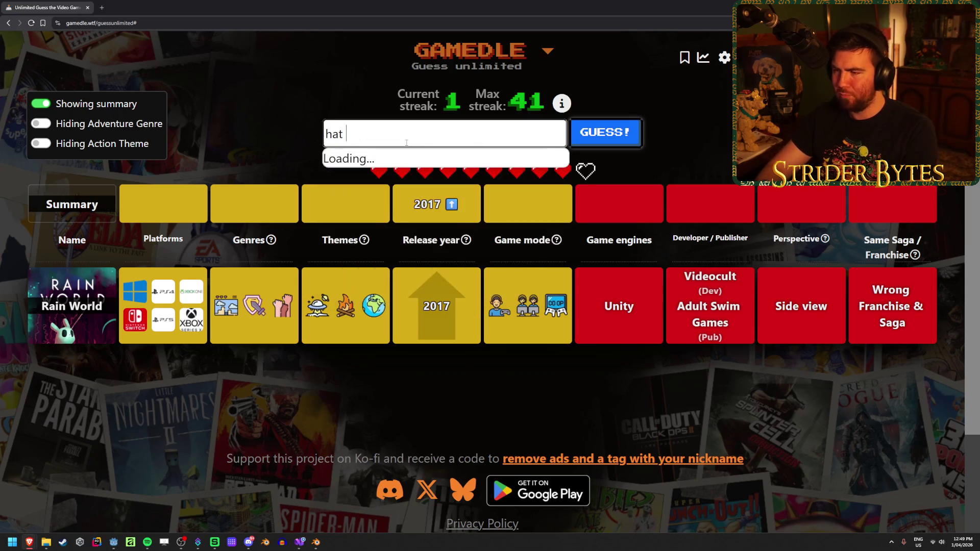
left_click(403, 160)
left_click(625, 133)
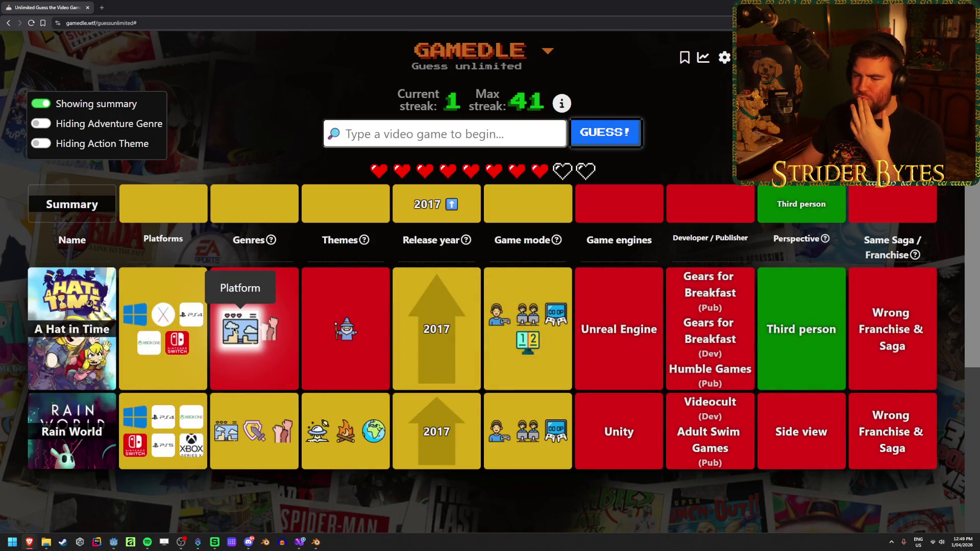
mouse_move(245, 338)
mouse_move(253, 440)
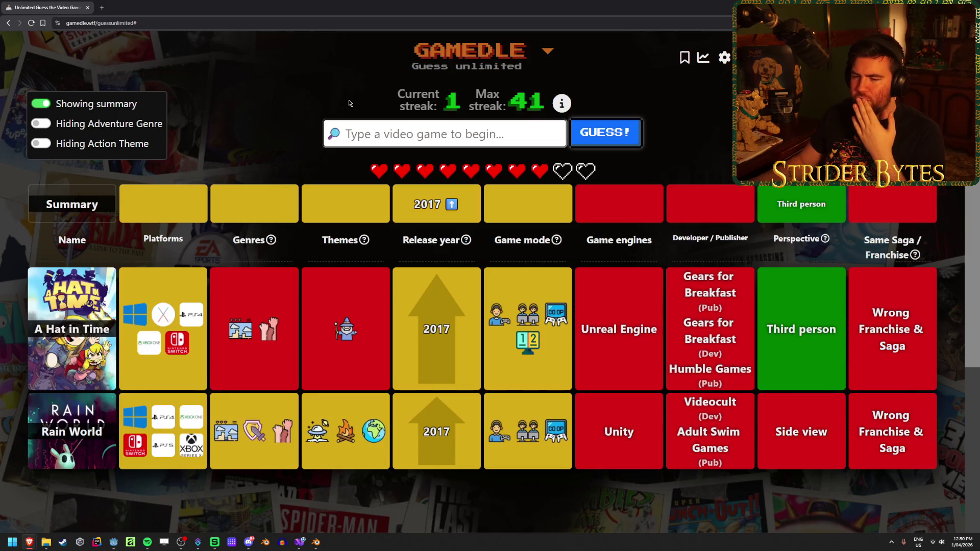
- Guess Star Wars Jedi: Survivor by searching 'je' and submitting it
type("jedi survivor")
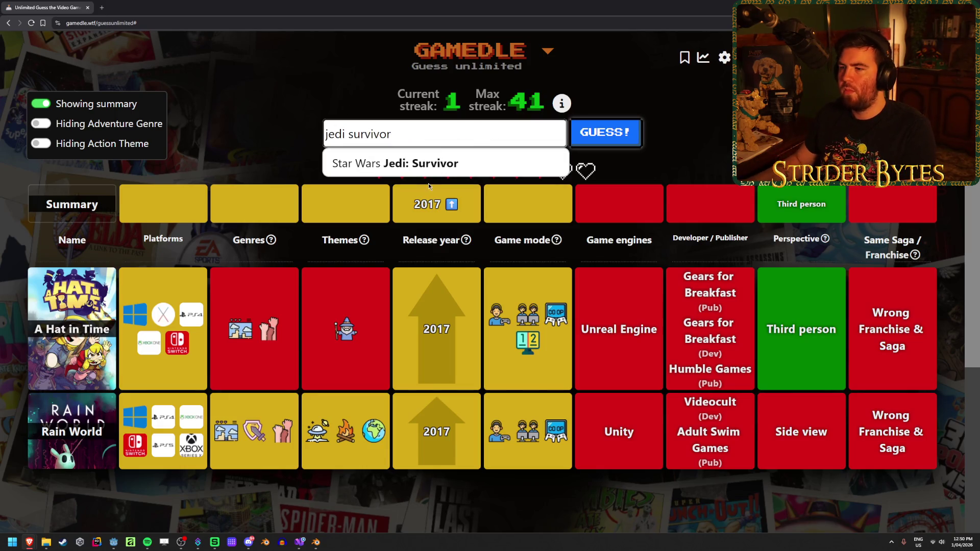
left_click(393, 158)
left_click(594, 131)
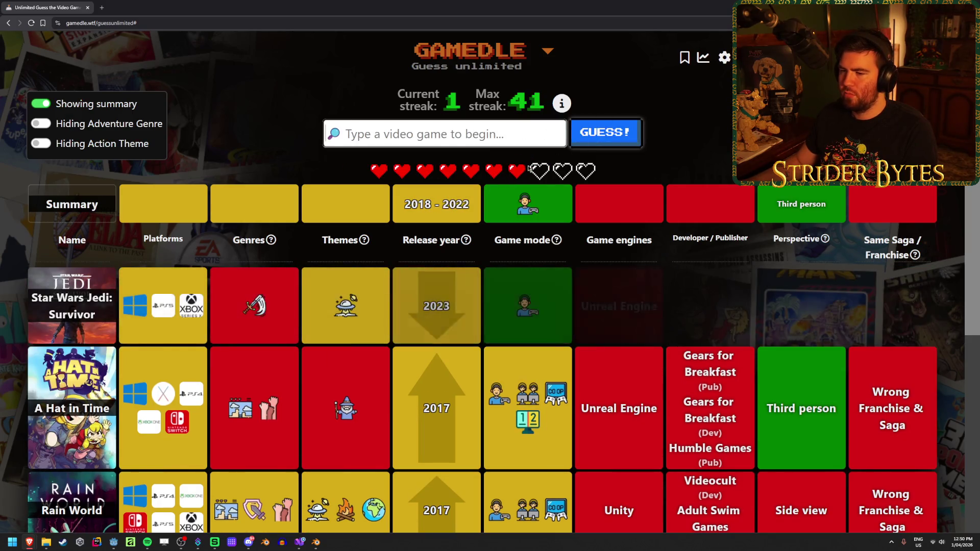
mouse_move(254, 302)
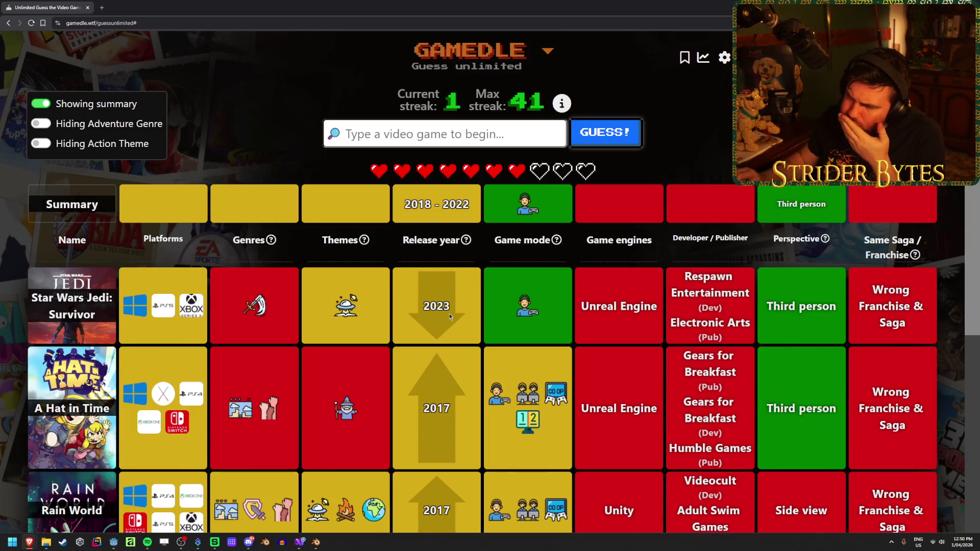
- Guess The Surge 2, correcting the misspelled search, and review the 2019 clue tiles
left_click(426, 136)
type("surgt")
key("BackSpace")
type("e")
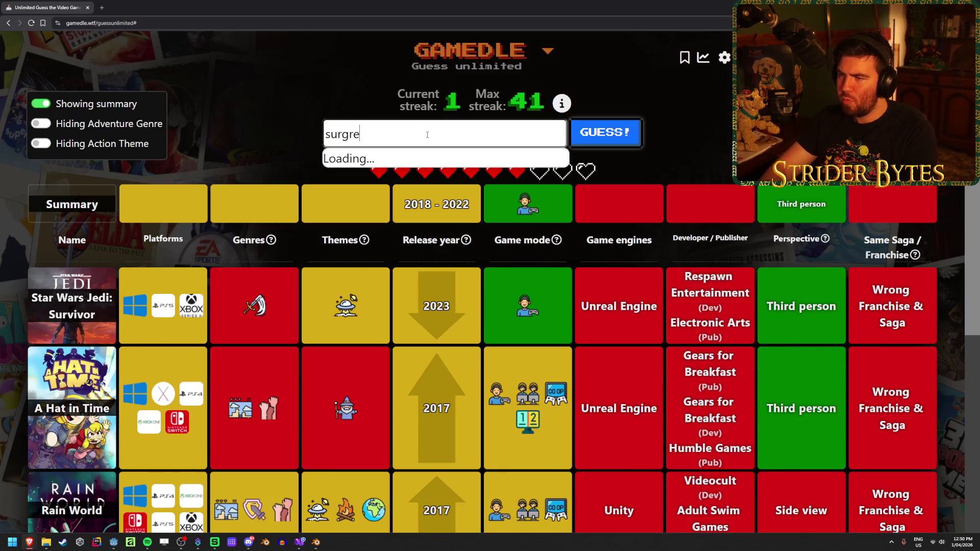
type(" 2")
key("Return")
left_click(604, 134)
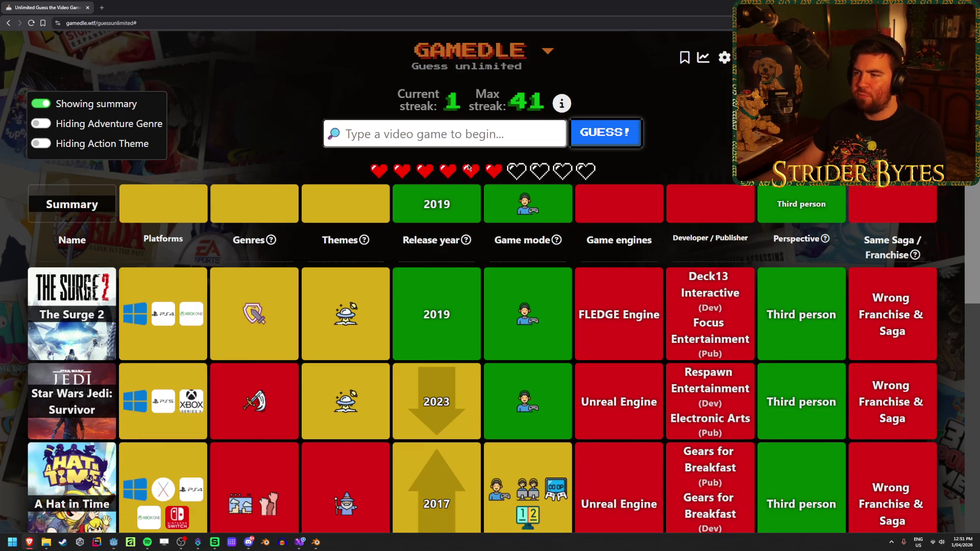
left_click_drag(369, 171, 595, 187)
left_click(594, 187)
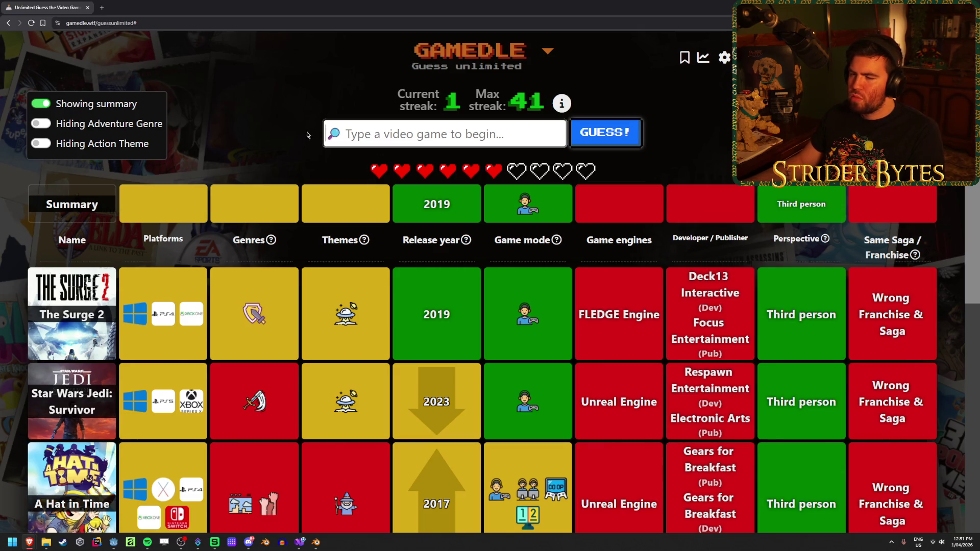
mouse_move(259, 401)
scroll(258, 401, "down", 3)
scroll(429, 91, "up", 3)
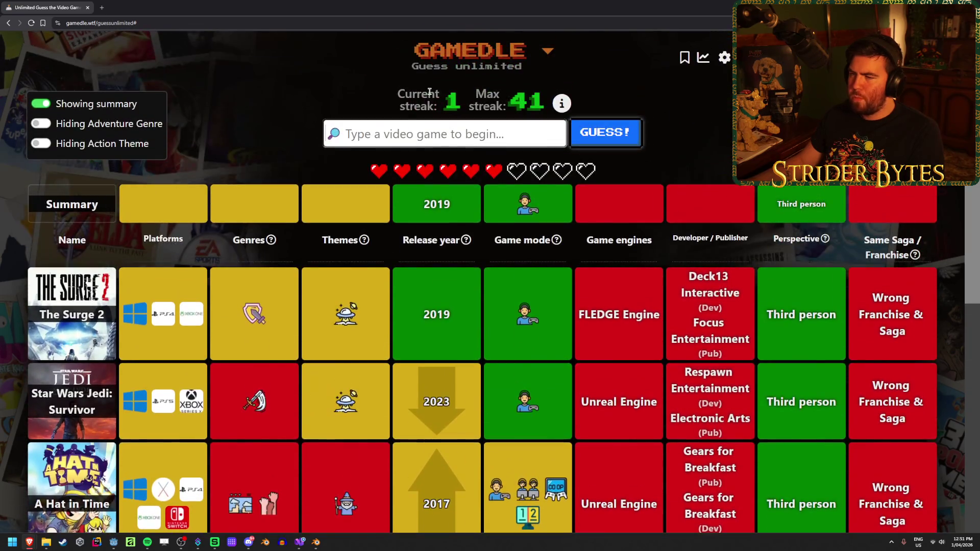
- Guess Dragon Ball Z: Kakarot, fixing the misspelled 'kakarot' search first
left_click(405, 130)
type("kakakrot")
key("BackSpace")
key("BackSpace")
key("BackSpace")
type("rot")
left_click(446, 163)
left_click(605, 132)
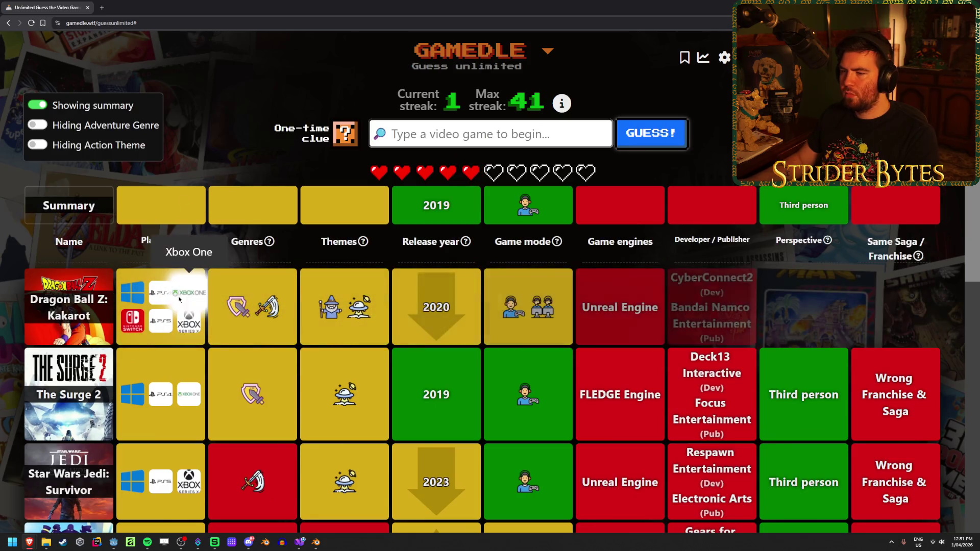
- Use the one-time clue to reveal the target game's genres
left_click(345, 134)
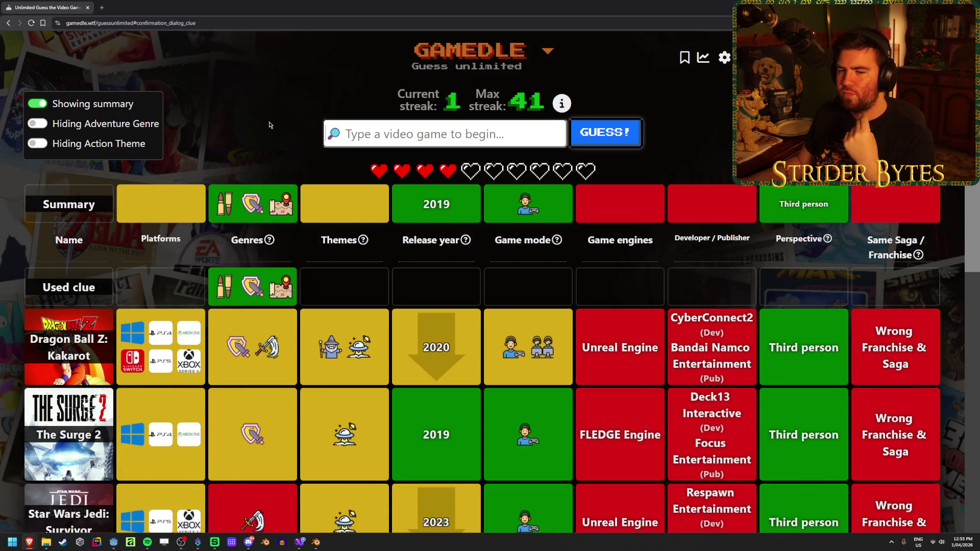
scroll(384, 211, "down", 5)
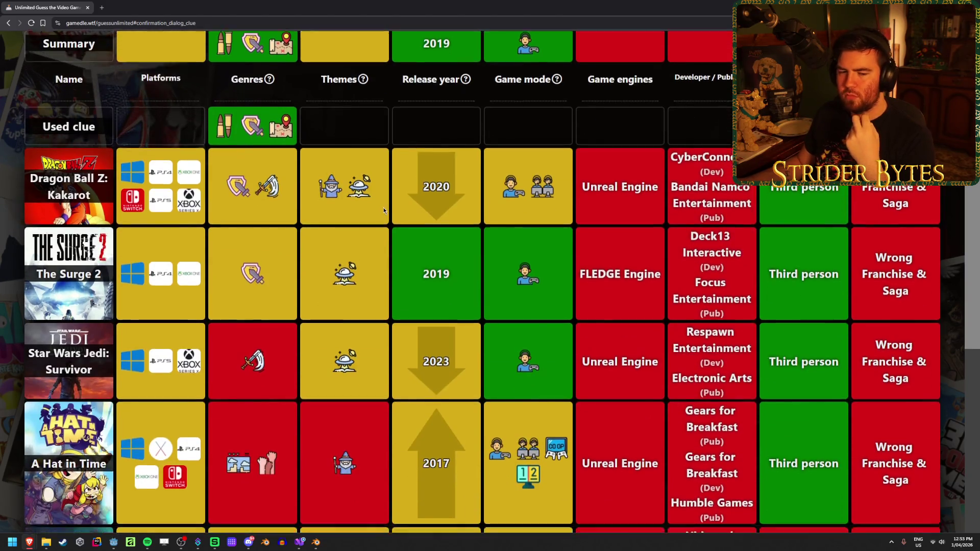
scroll(384, 211, "up", 5)
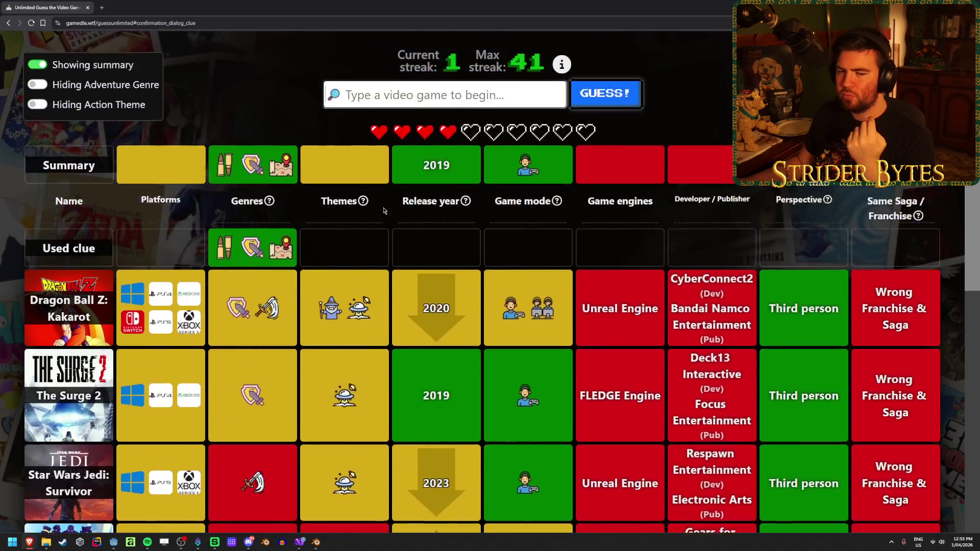